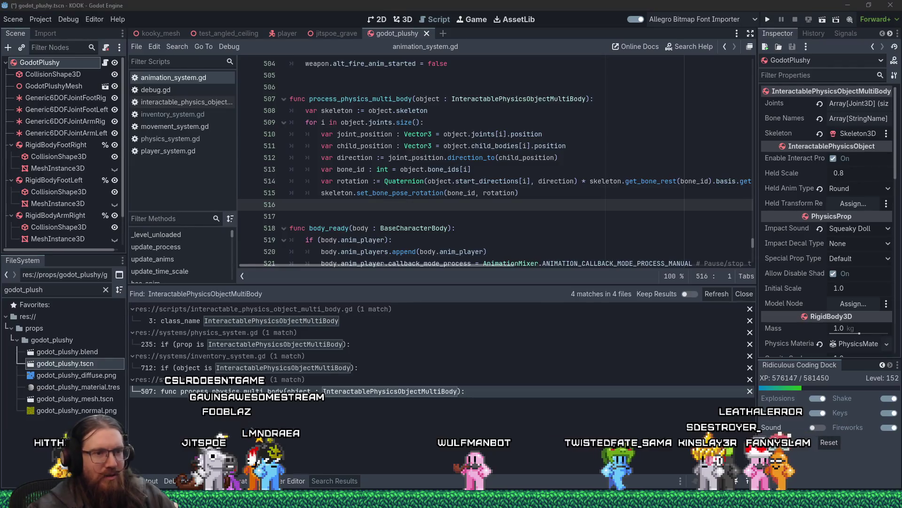
- Switch to the Wulfmanbot project, dismiss the asset details, and open custom_jitspoe.gd in the Script editor
key(alt+Tab)
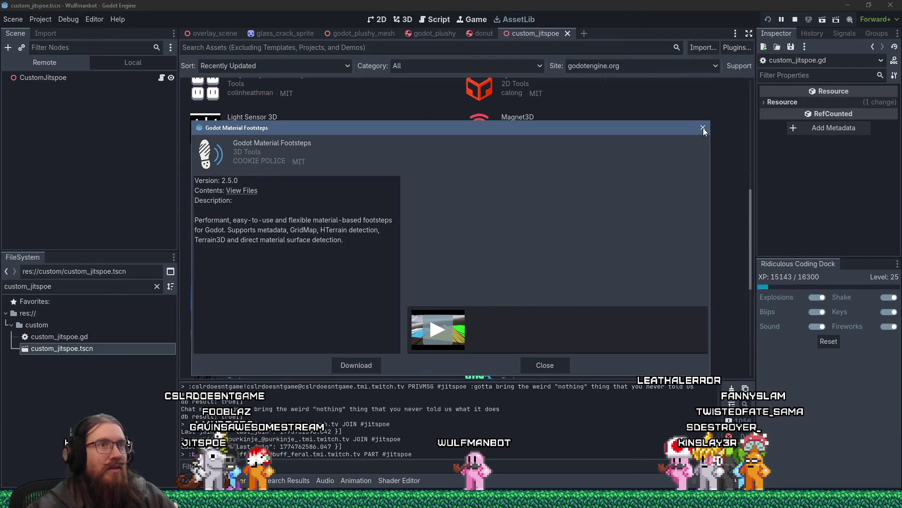
key(Escape)
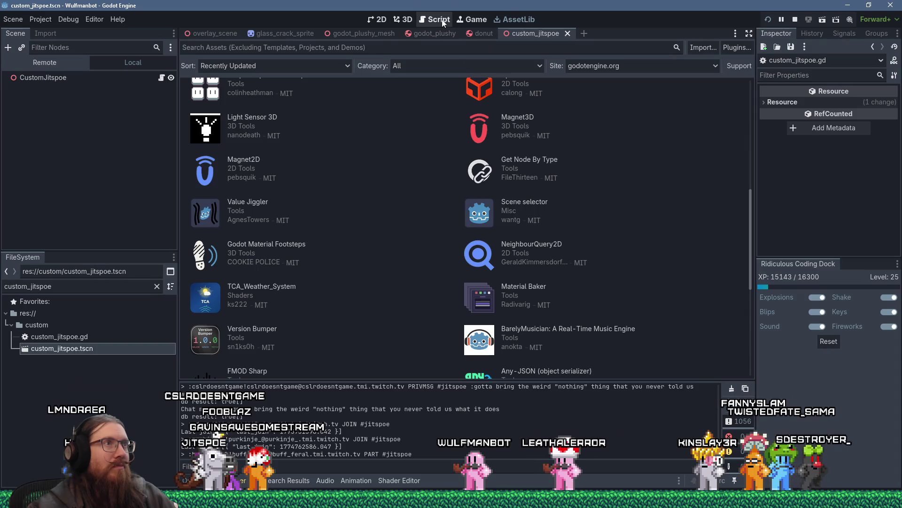
click(435, 19)
click(634, 134)
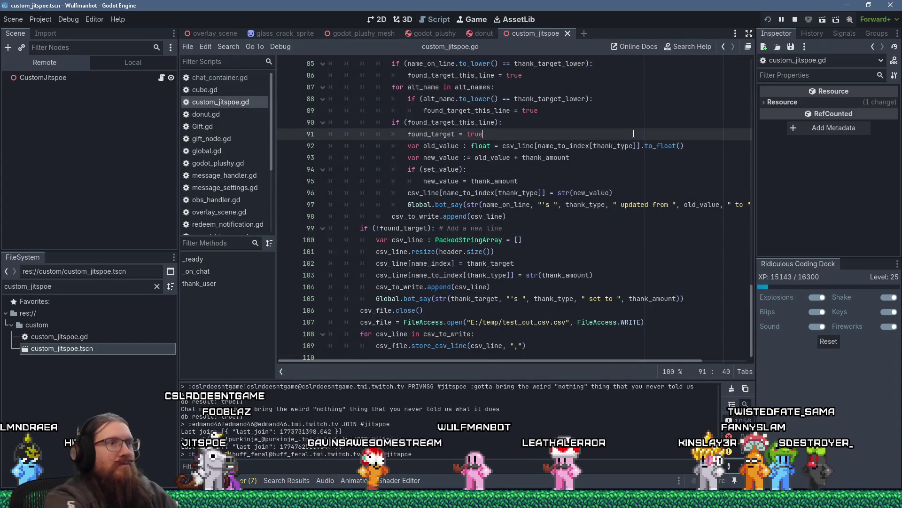
- Find the thank-amount check on line 60, change <= 0 to == 0, and save the script
key(ctrl+f)
text(bad)
key(Escape)
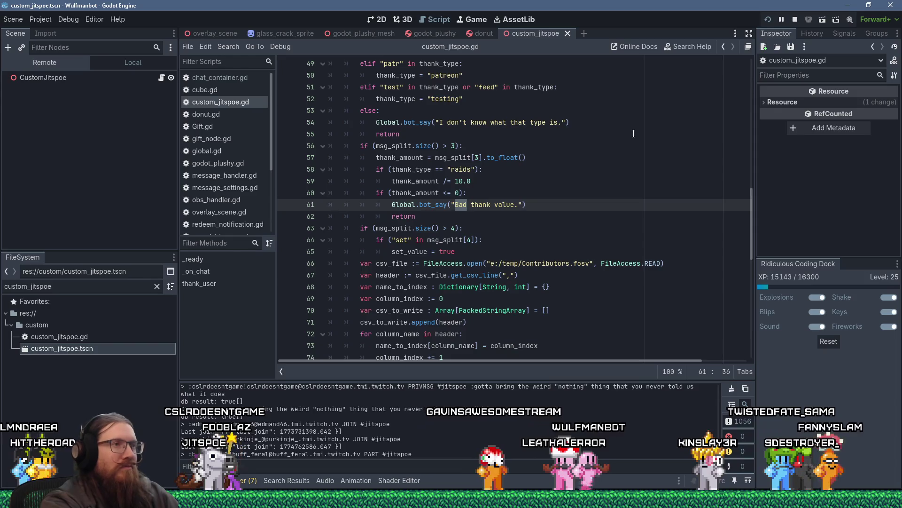
key(Up)
key(Left)
key(Left)
key(Left)
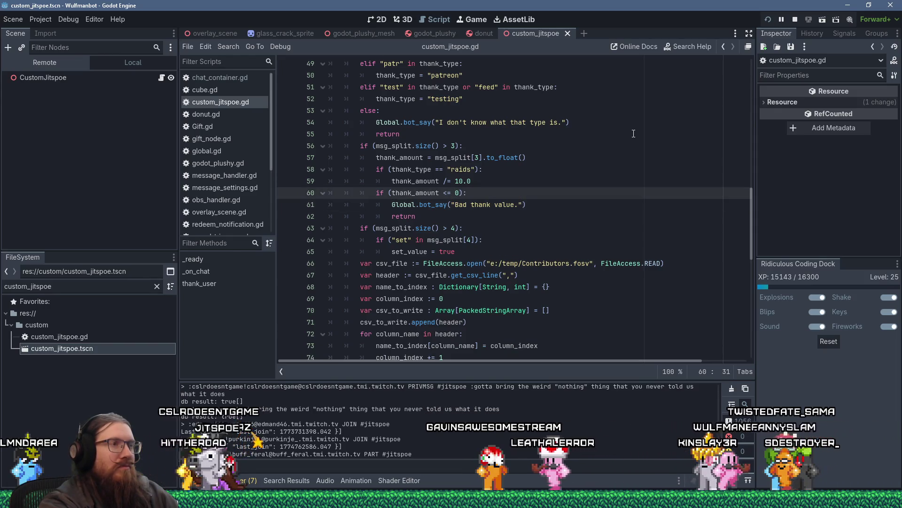
key(BackSpace)
text(=)
key(ctrl+s)
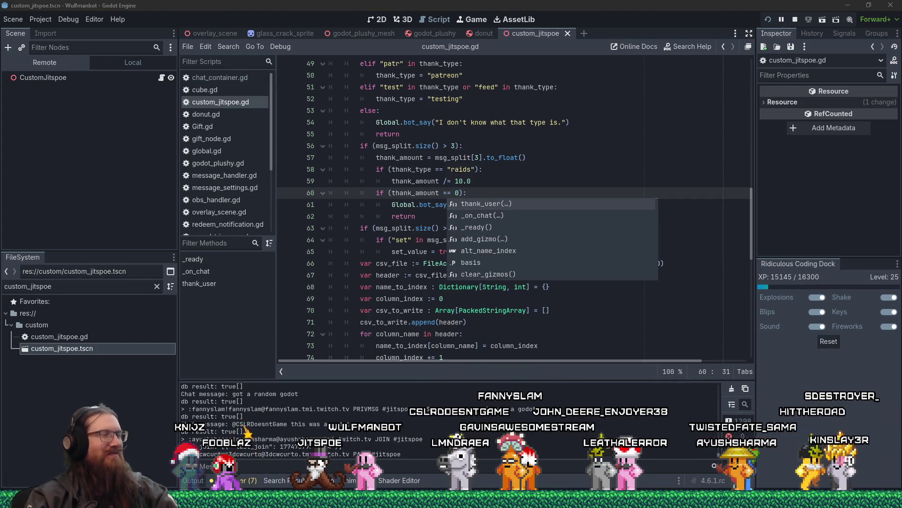
click(506, 190)
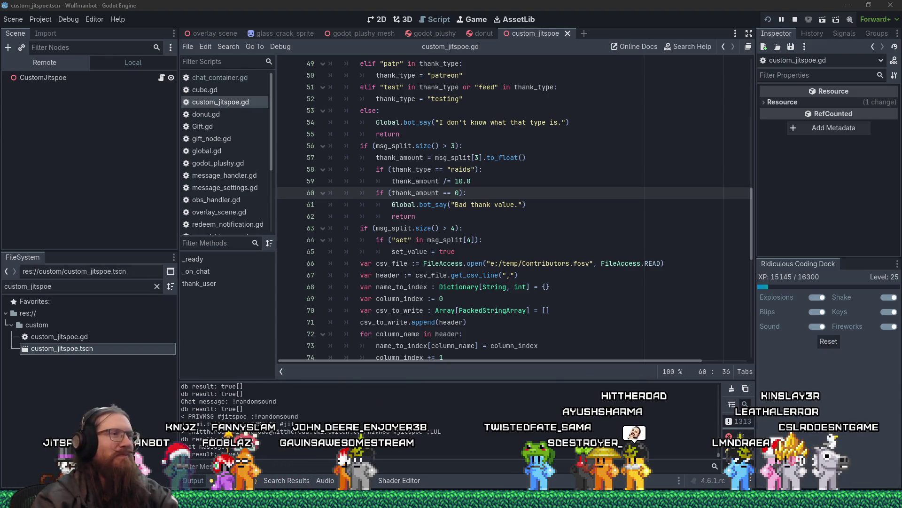
click(540, 190)
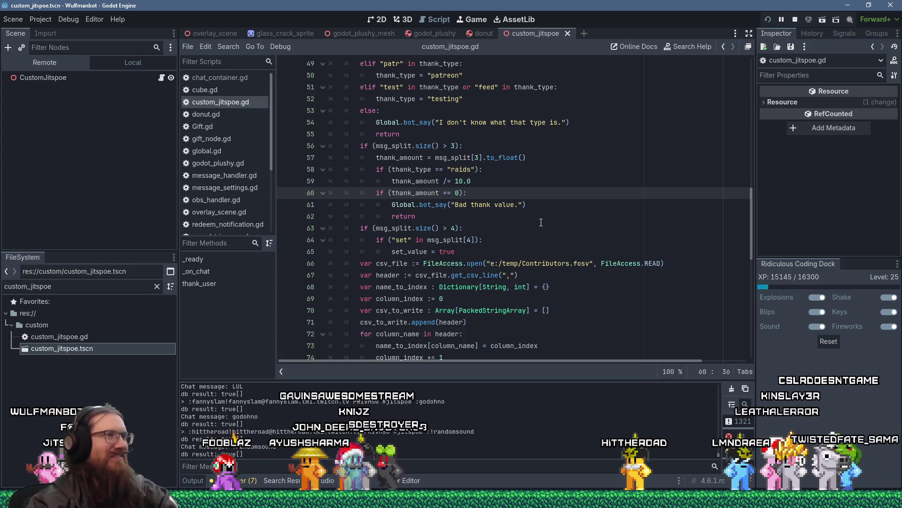
click(485, 215)
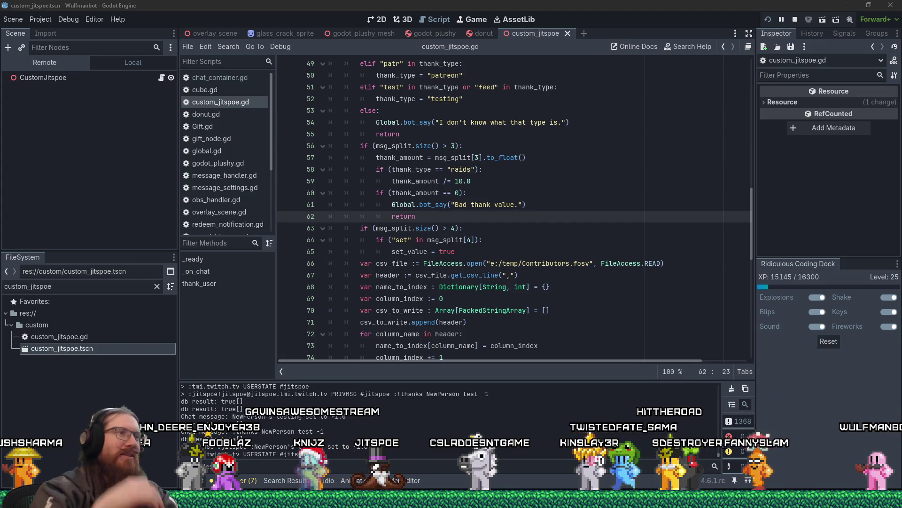
click(500, 213)
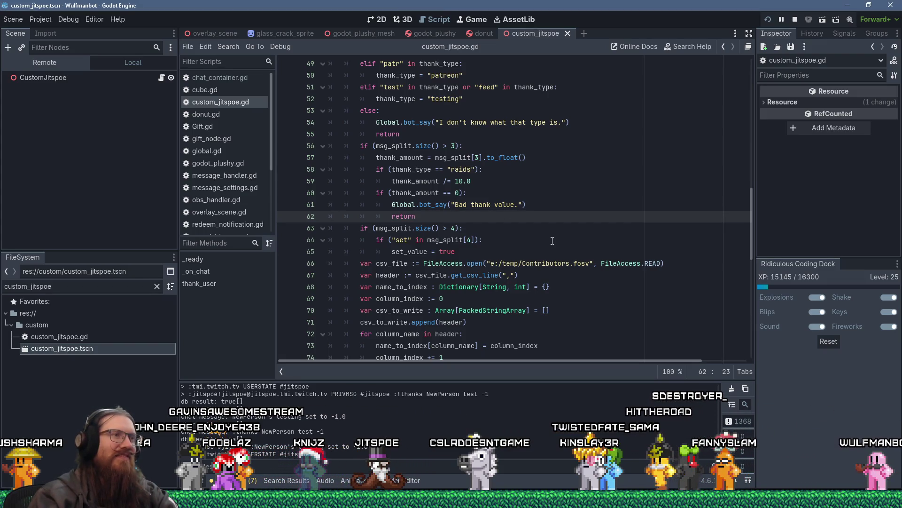
key(alt+Tab)
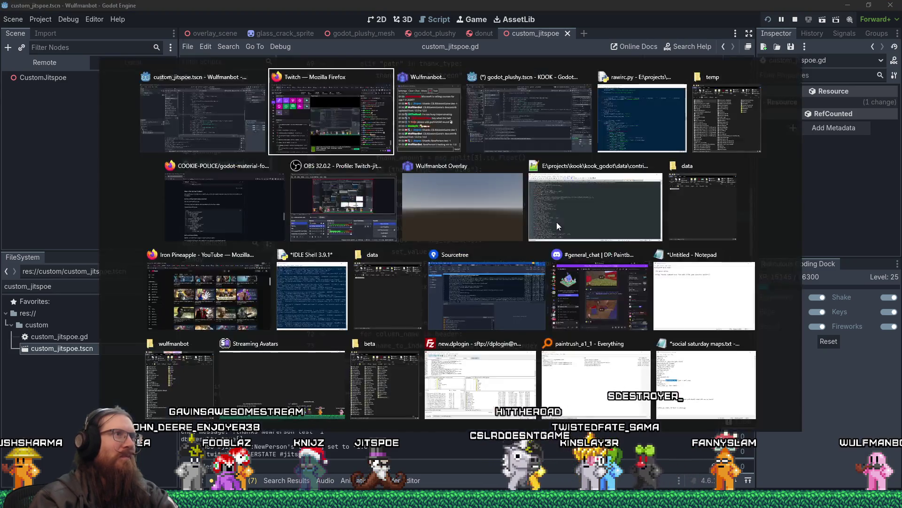
key(Tab)
key(Tab)
key(Tab)
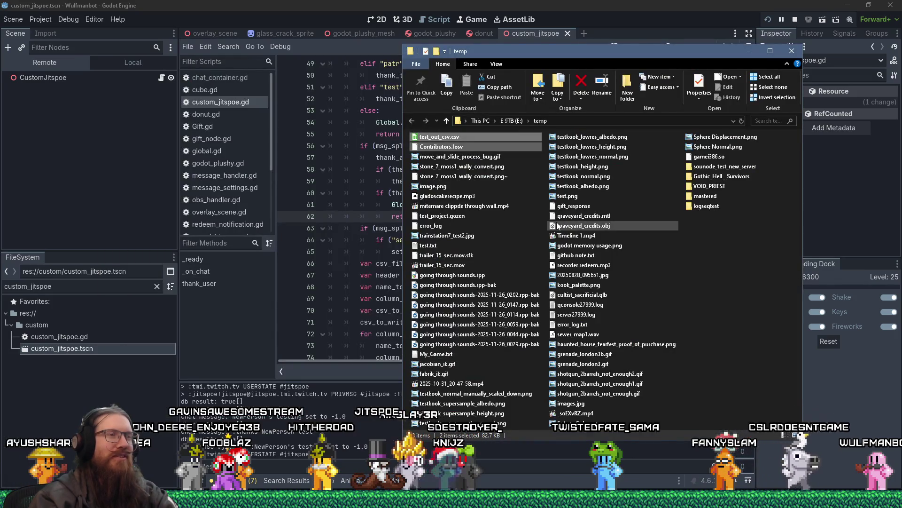
drag(603, 55, 669, 55)
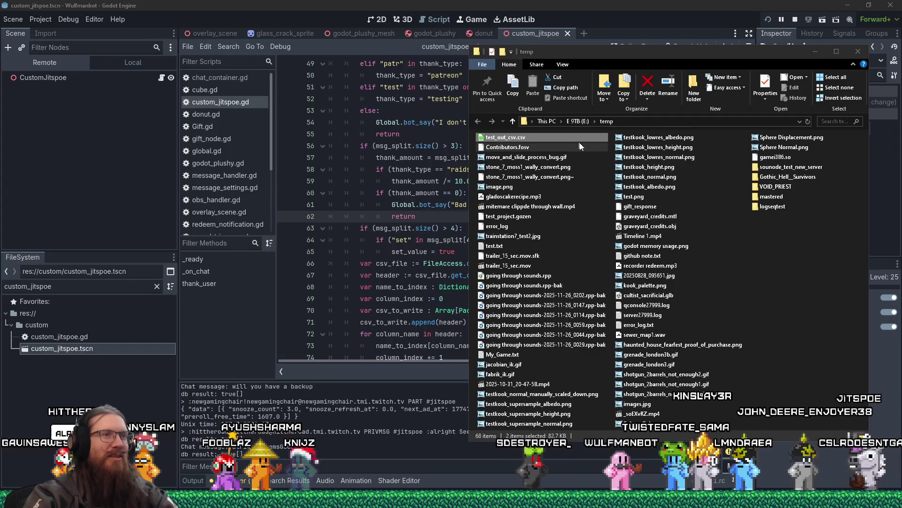
click(656, 7)
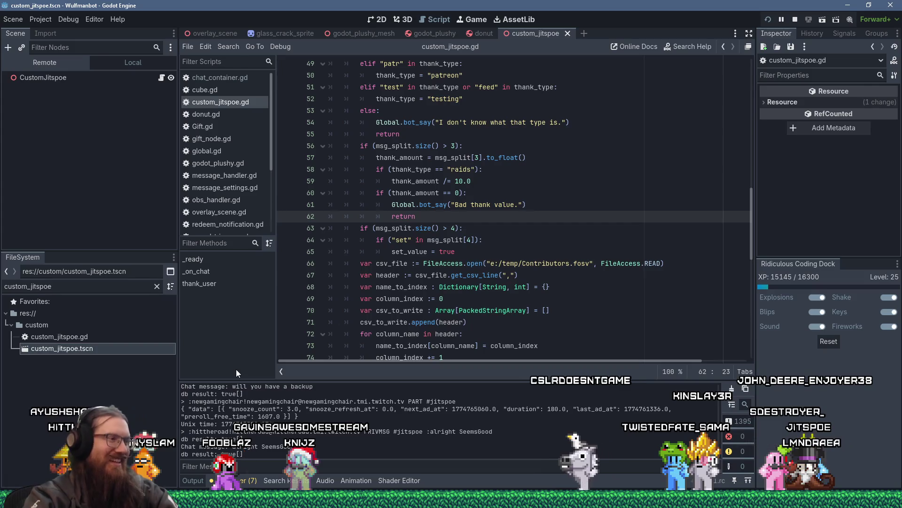
mouse_move(296, 500)
click(595, 205)
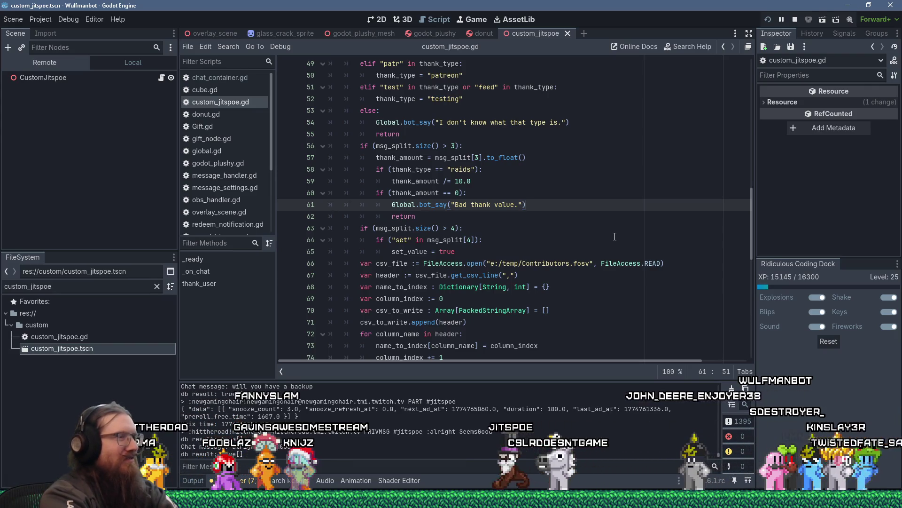
key(super+r)
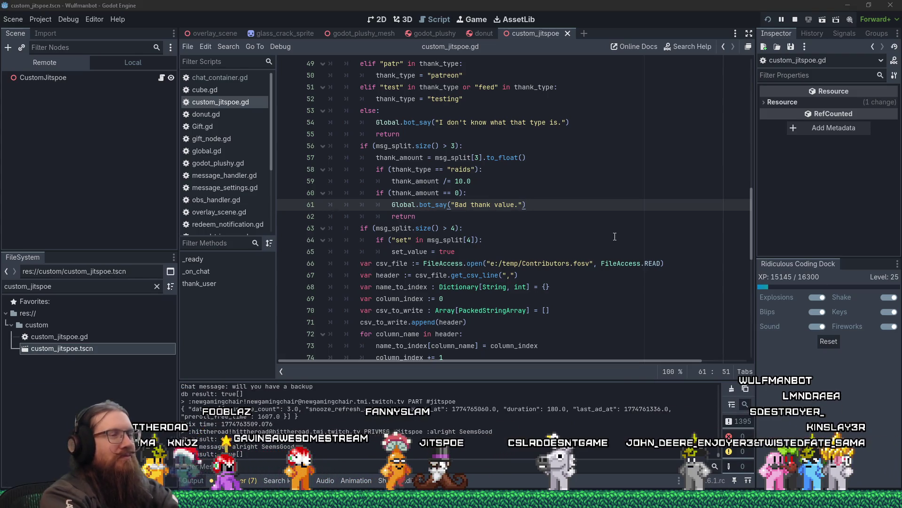
click(648, 180)
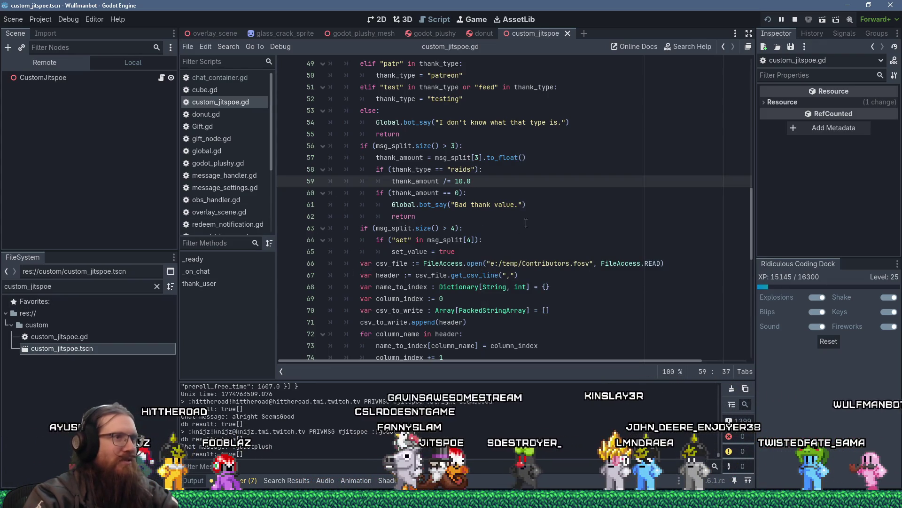
scroll(521, 260, down, 3)
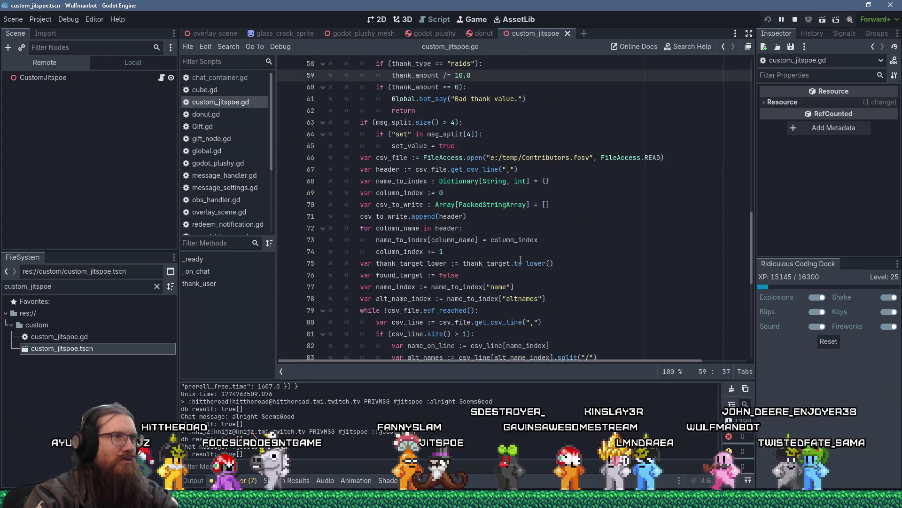
scroll(520, 260, up, 15)
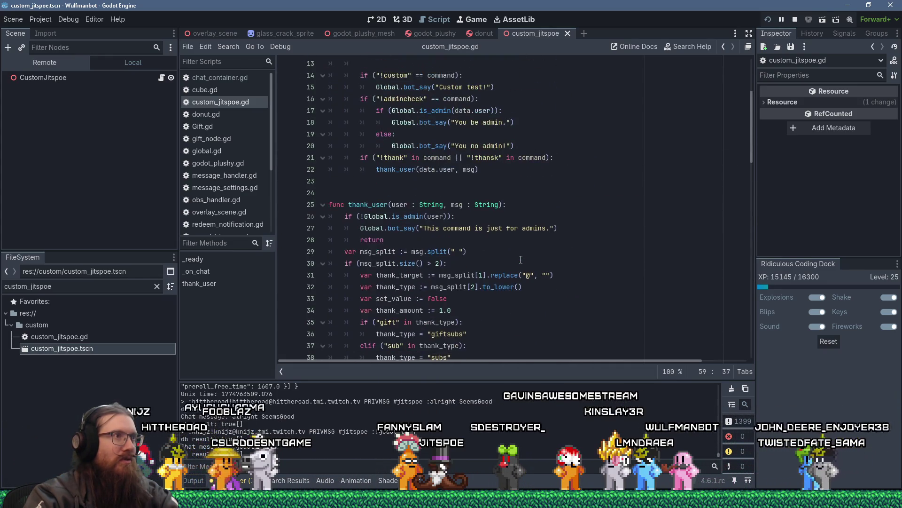
click(407, 184)
- Declare const THANK_CSV_FILE := "e:/projects/FOTF/fotf_godot/Data/Contributors.csv" on line 25
key(Return)
key(Return)
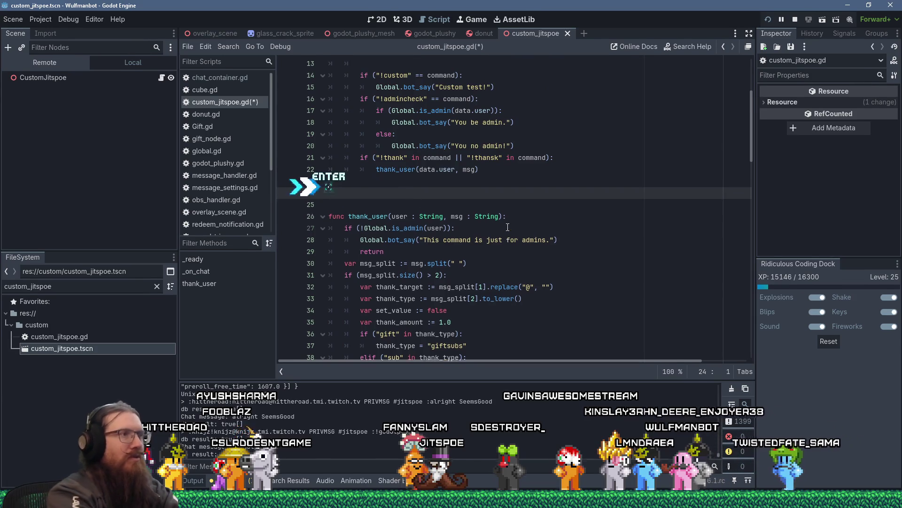
text(const )
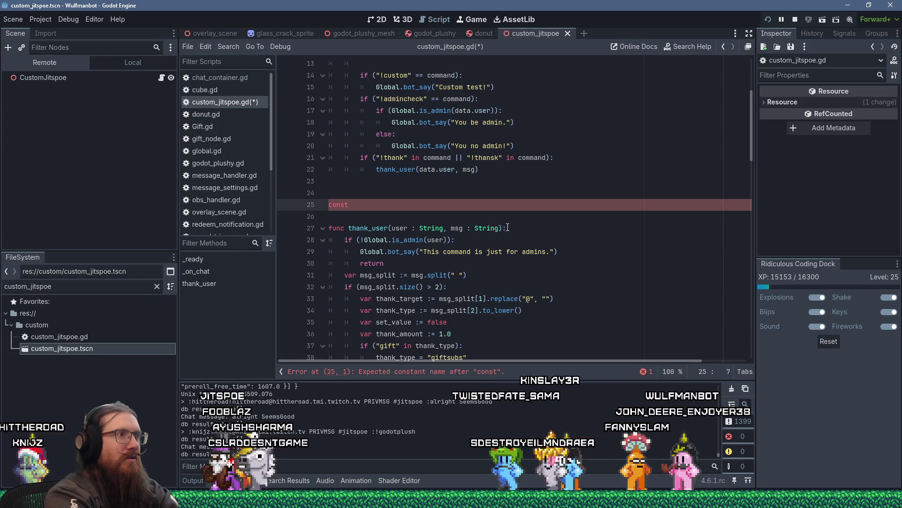
text(THANK_CSV_FILE )
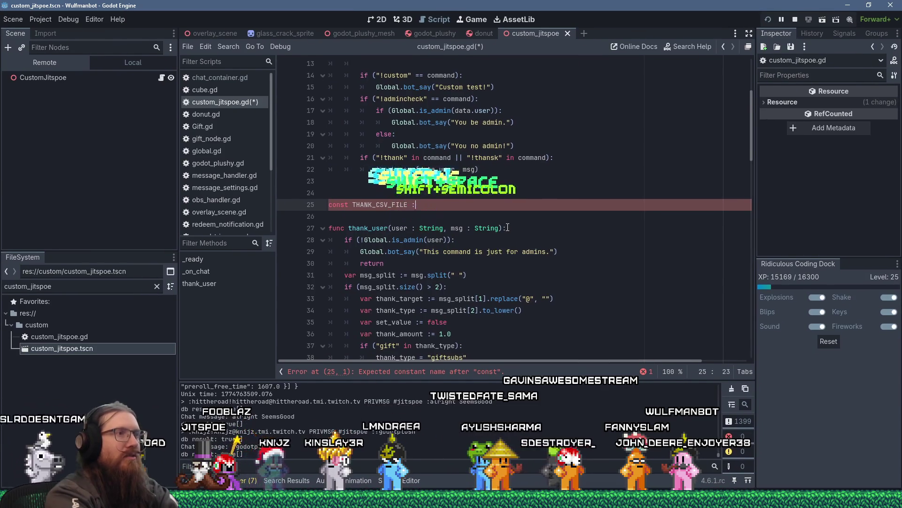
text(:+)
key(BackSpace)
text(= "e:/projects/)
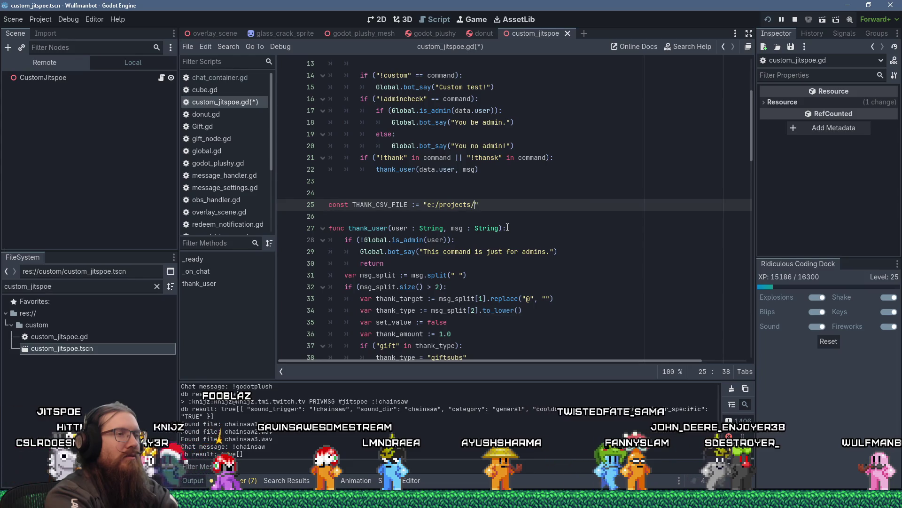
text(FOTF/FOTF)
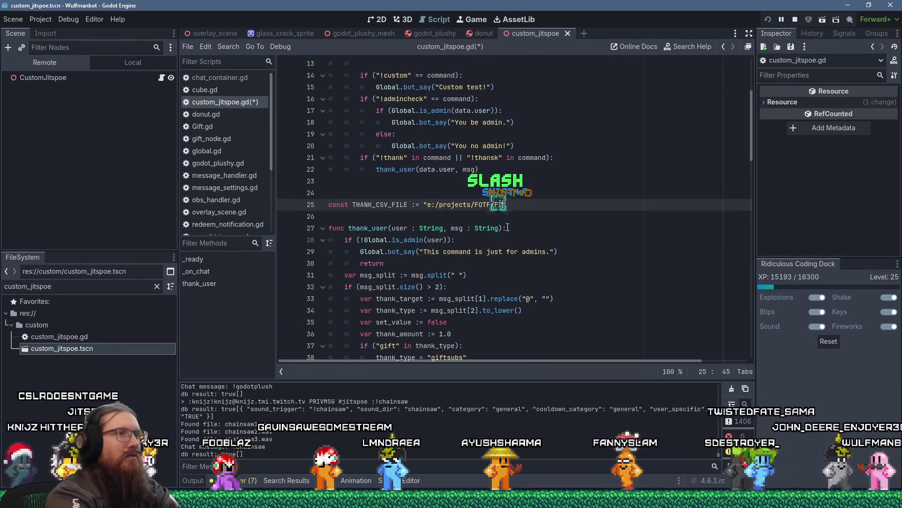
key(BackSpace)
key(BackSpace)
key(BackSpace)
text(_gi)
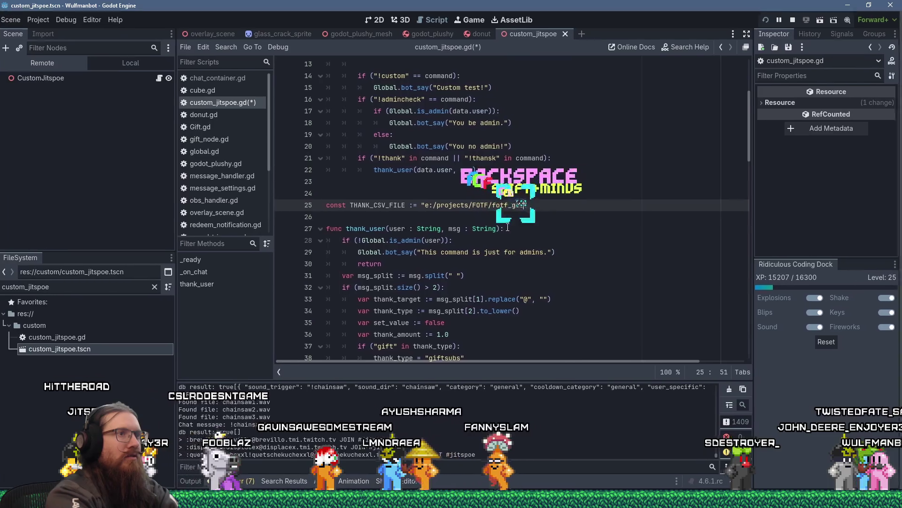
text(Data)
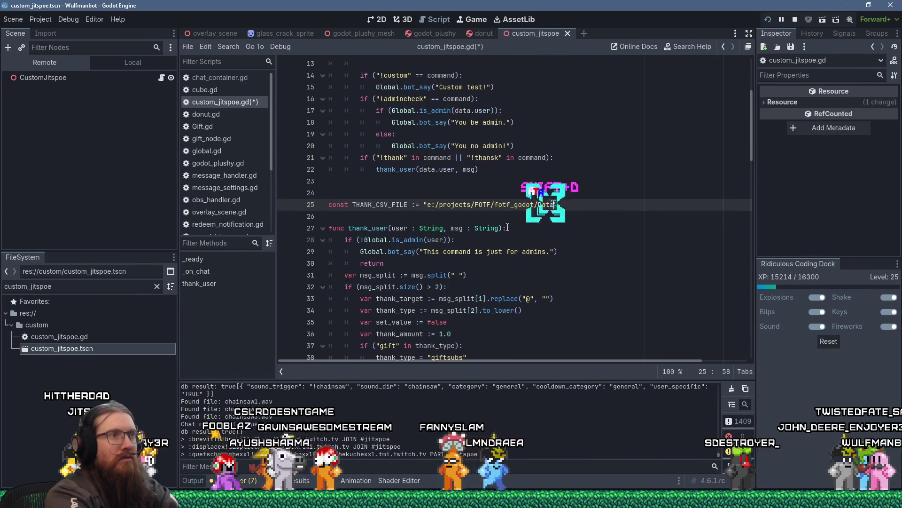
text(/Cont)
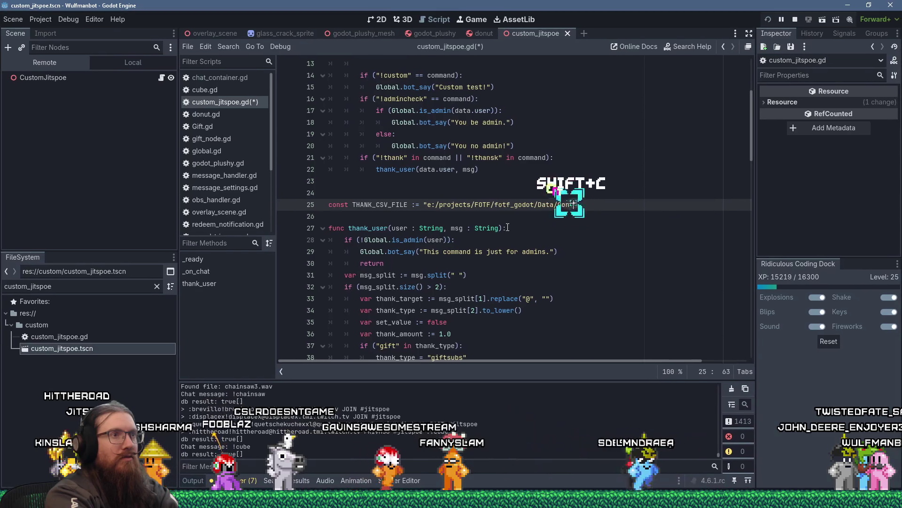
text(ributors.csv)
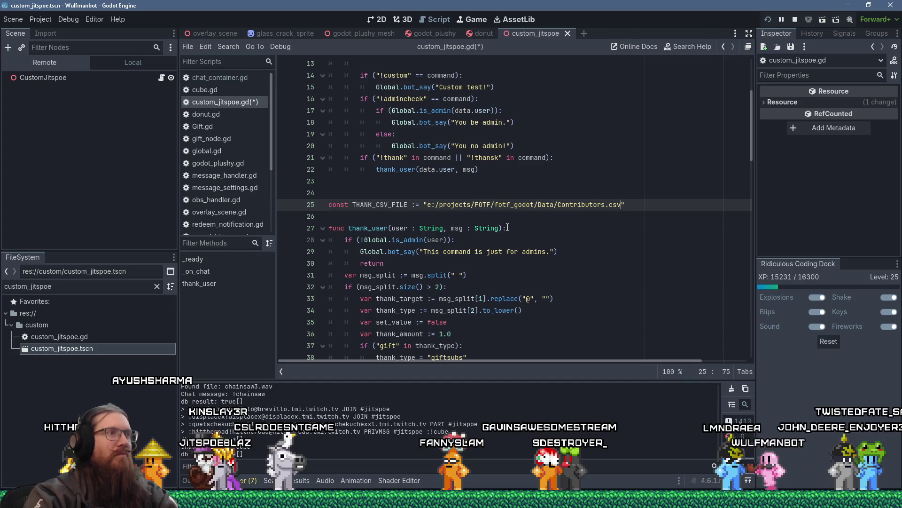
key(alt+Tab)
key(alt+shift+Tab)
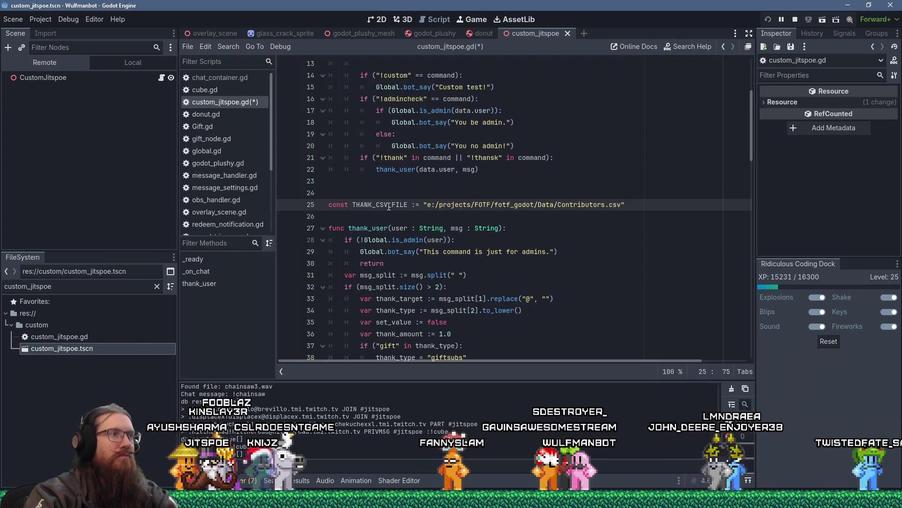
- Replace the hard-coded e:/temp/Contributors.fosv path on line 68 with THANK_CSV_FILE
double_click(388, 205)
right_click(388, 205)
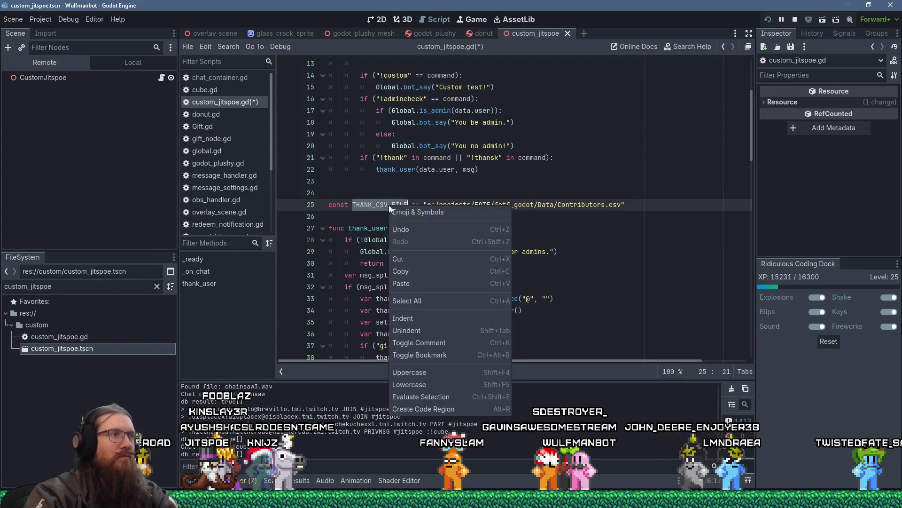
click(418, 273)
scroll(482, 255, down, 13)
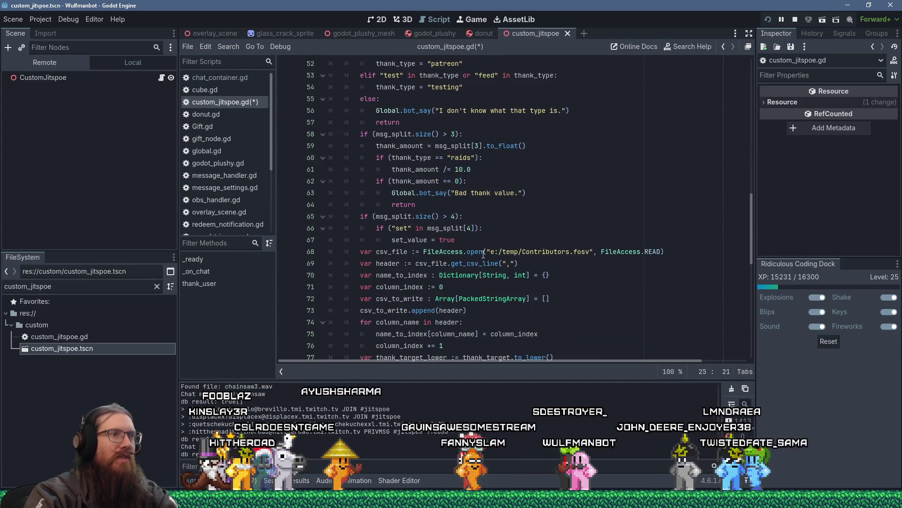
click(489, 251)
drag(489, 251, 593, 251)
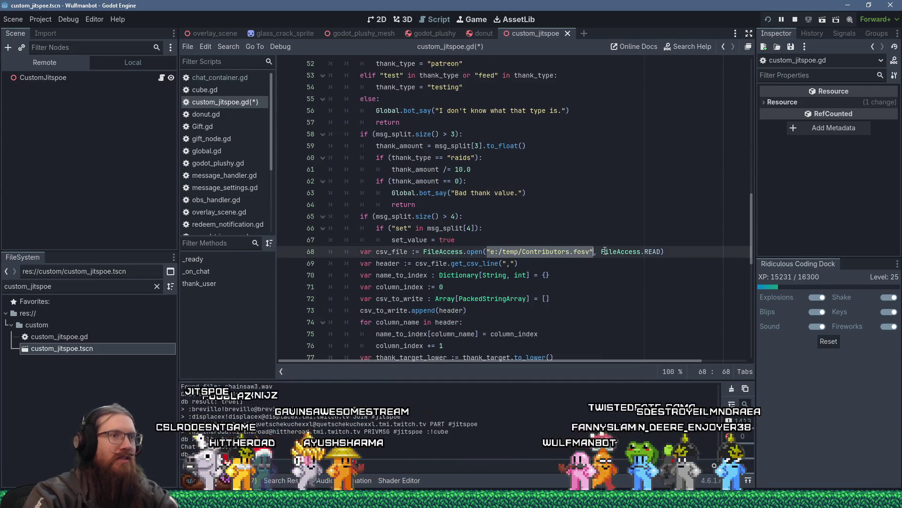
key(shift+Insert)
- Delete the blank line above the THANK_CSV_FILE constant
scroll(557, 215, down, 12)
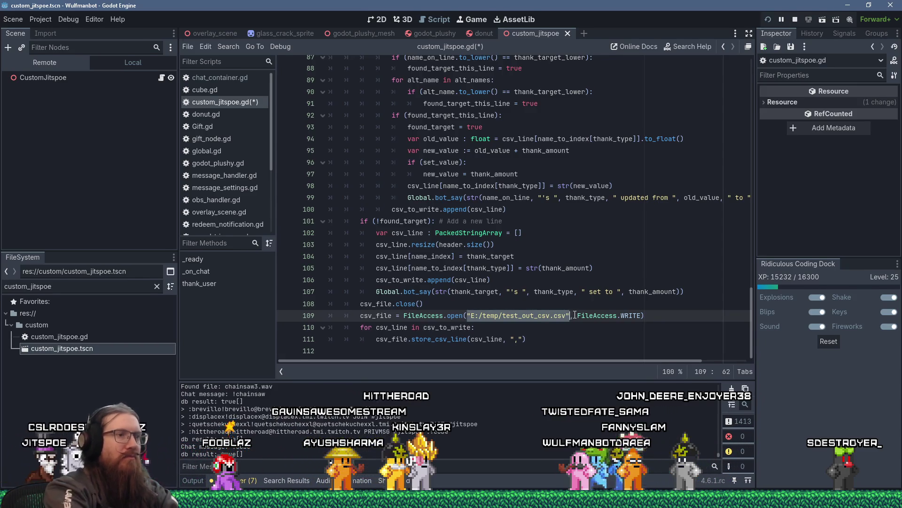
scroll(574, 315, up, 20)
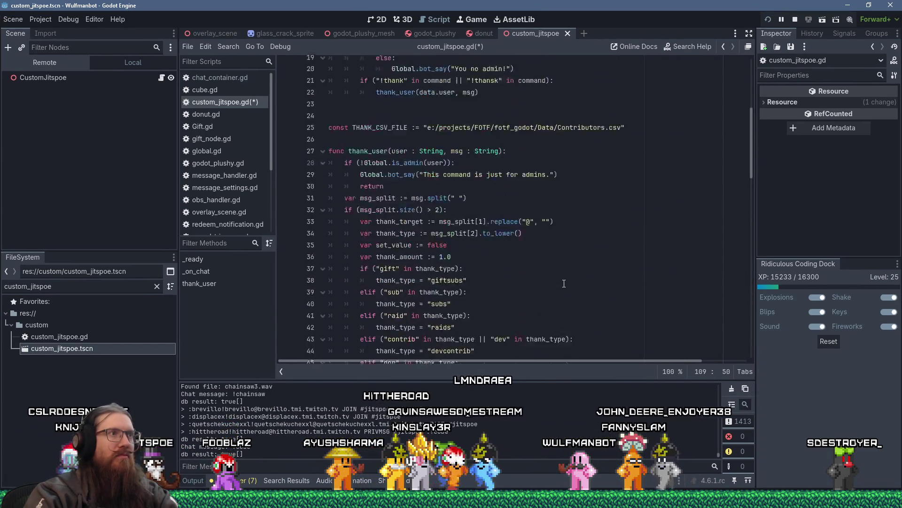
click(584, 270)
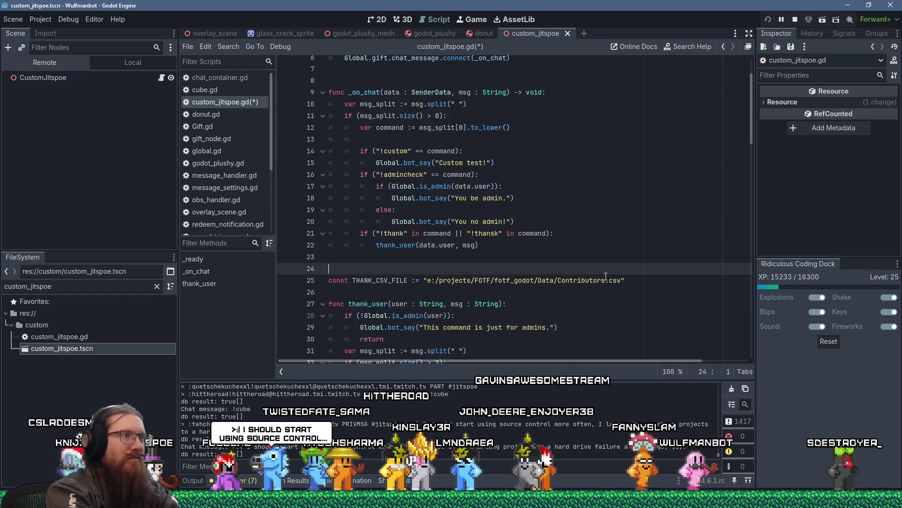
key(Delete)
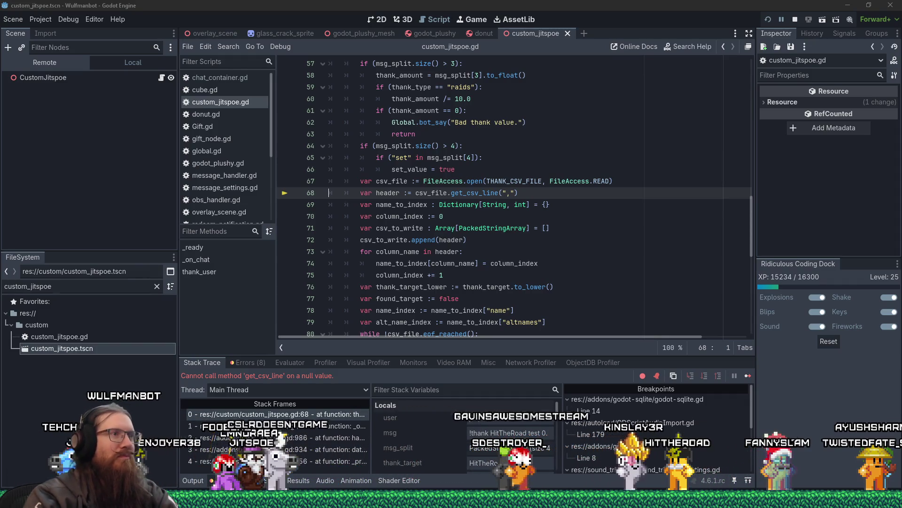
- Restart the project to test the THANK_CSV_FILE change, which halts on a null get_csv_line call
scroll(529, 217, up, 8)
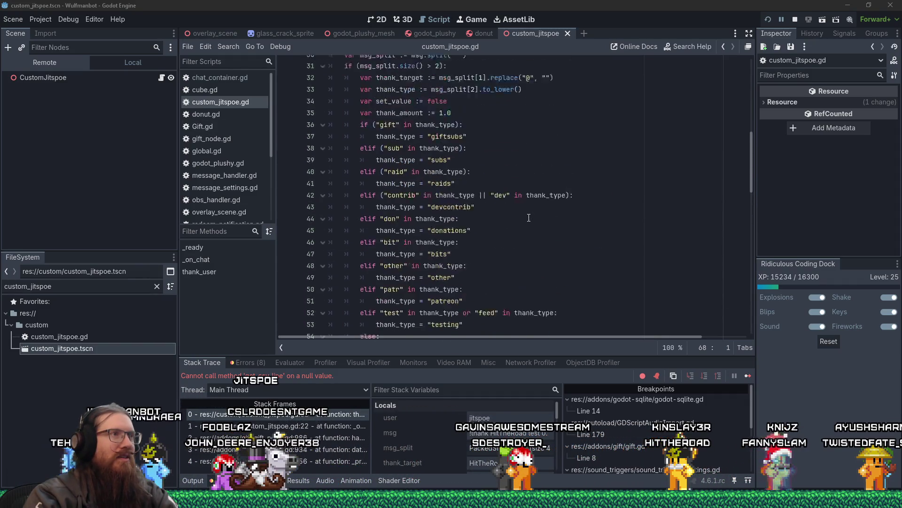
scroll(528, 218, up, 6)
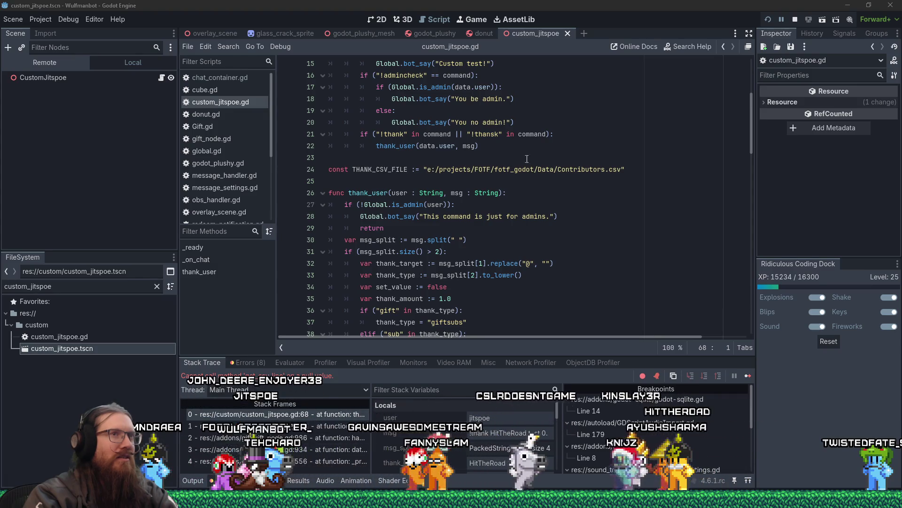
click(769, 21)
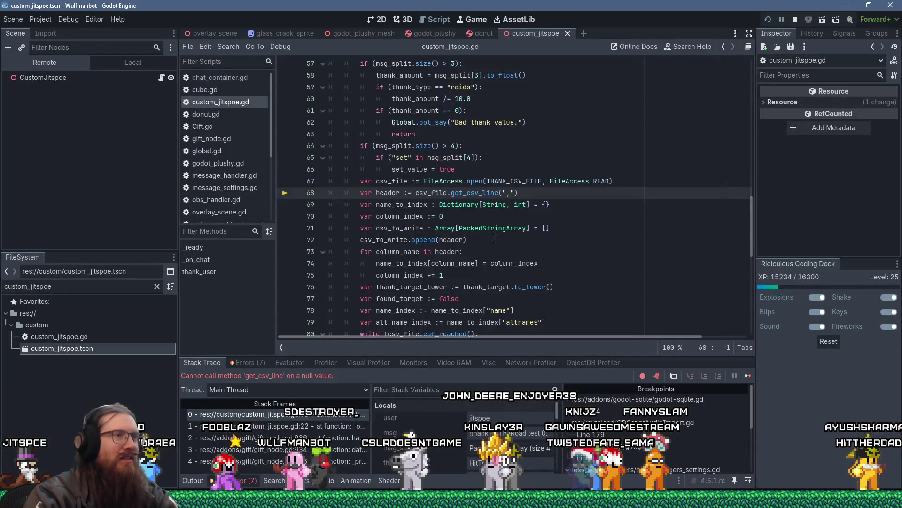
click(505, 230)
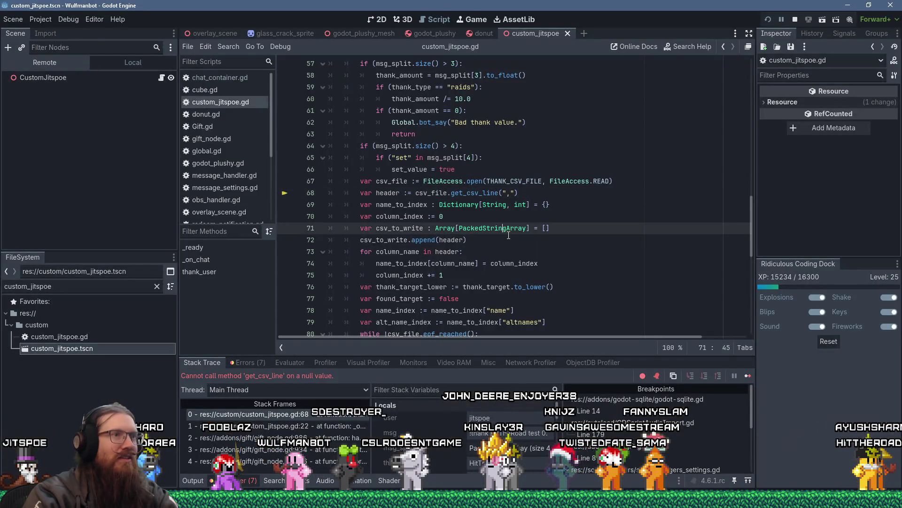
- Check the Data folder path, then change THANK_CSV_FILE's extension from csv to fosv and save
click(376, 182)
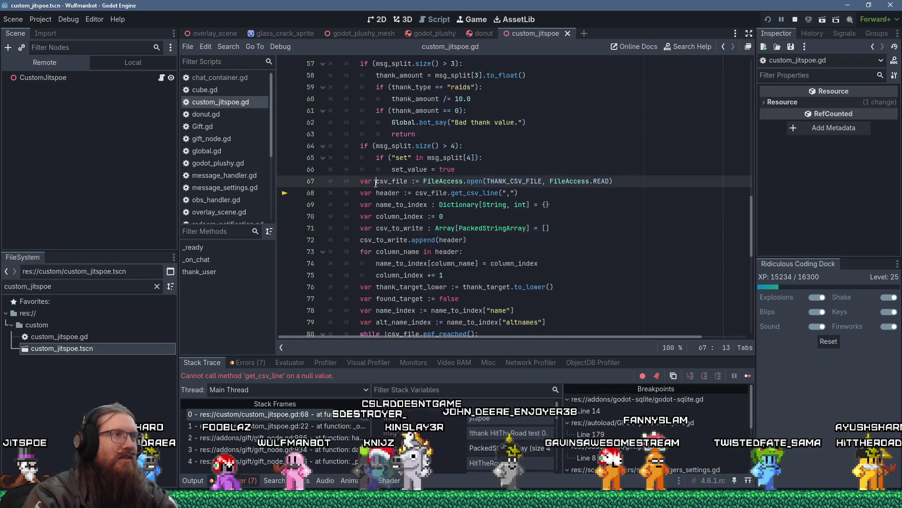
ctrl+click(515, 182)
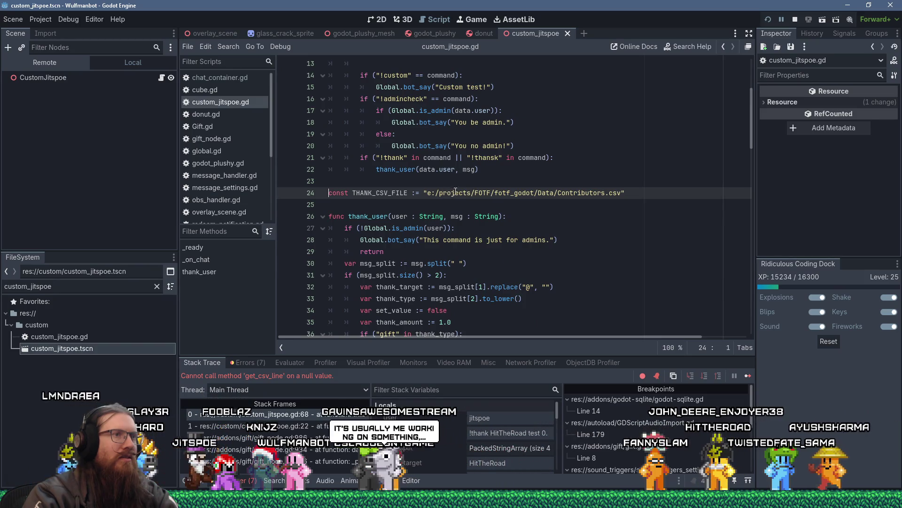
key(super+r)
text(e:\projec)
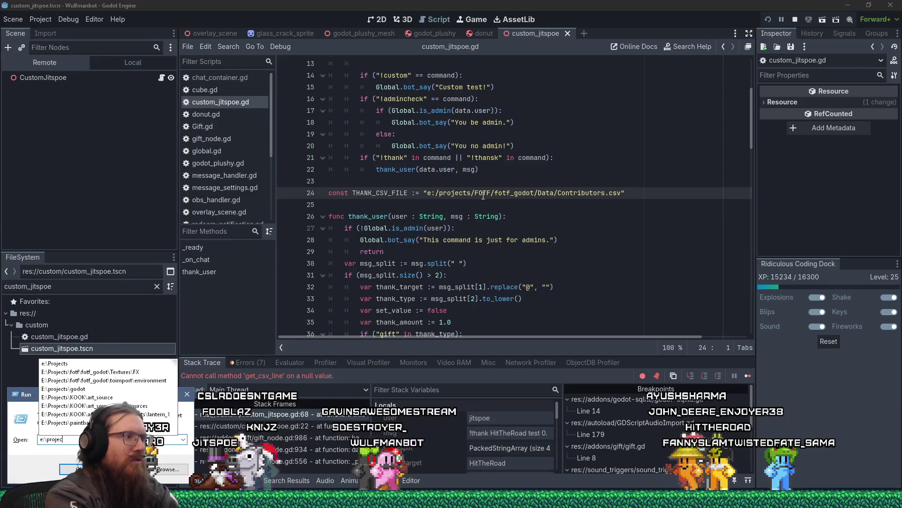
text(ts\fotf)
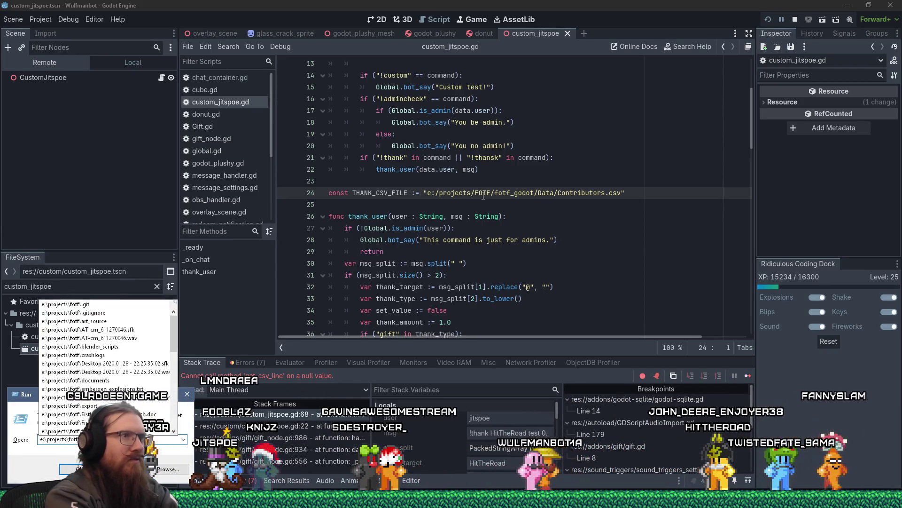
text(otf_g)
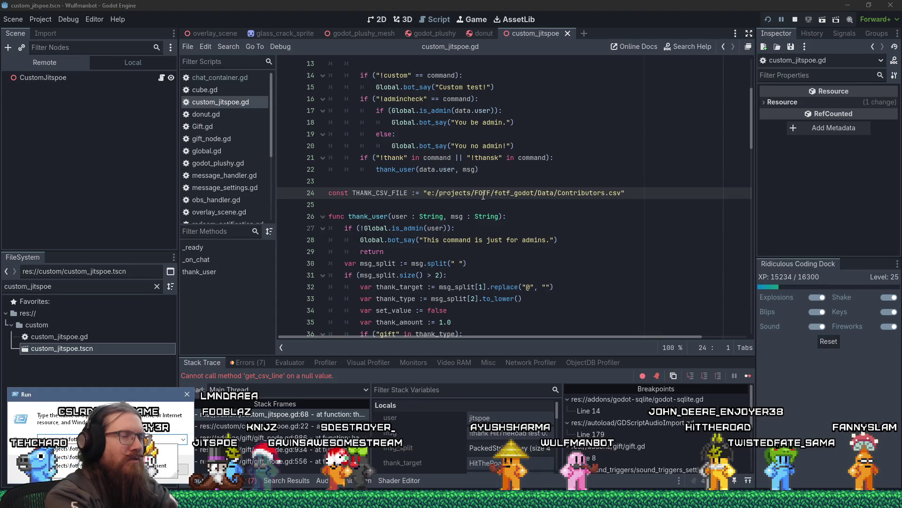
text(odot\Data\C)
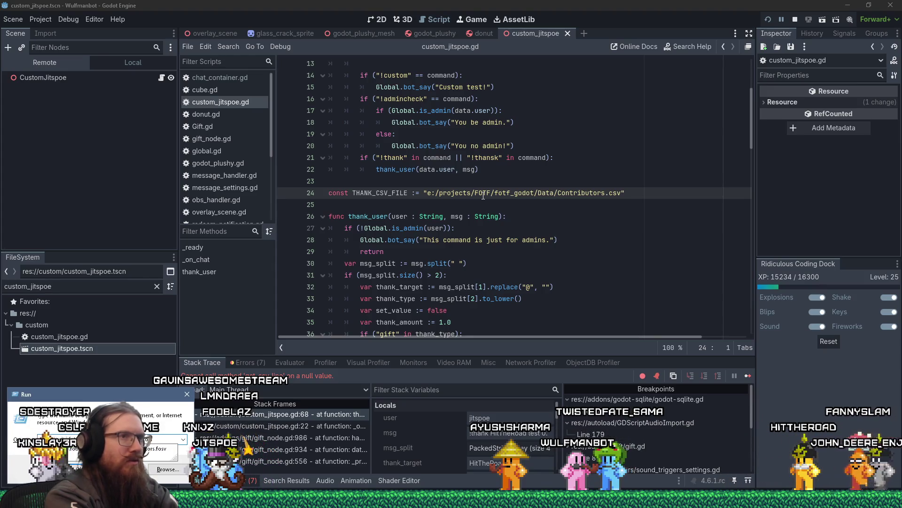
double_click(618, 190)
text(fosv)
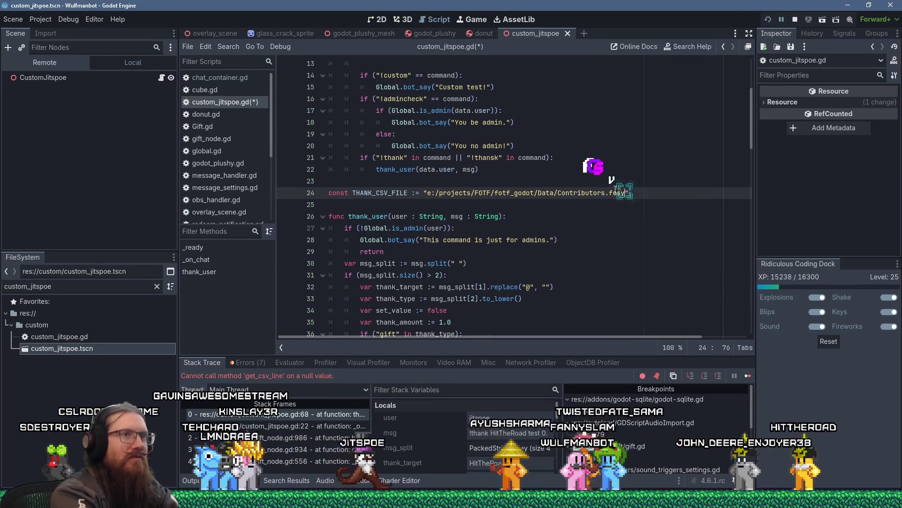
key(ctrl+s)
key(Up)
key(Up)
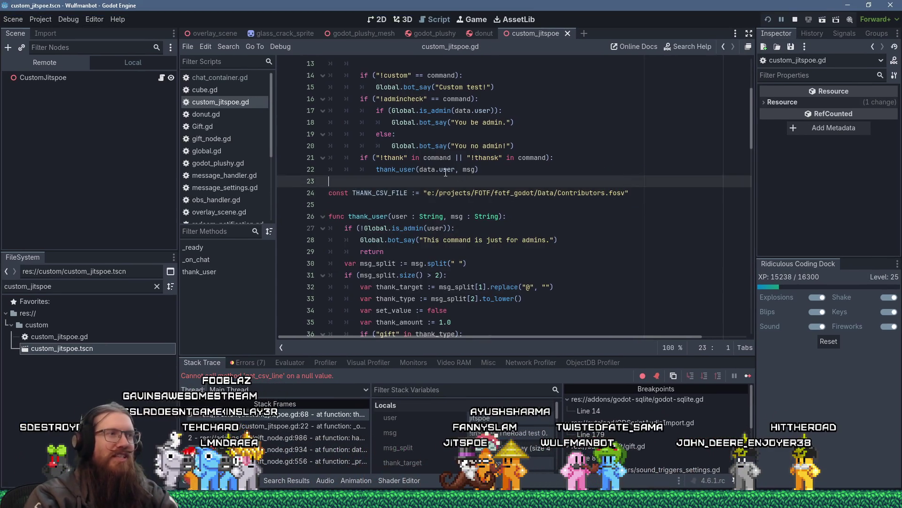
- Restart the running bot with the updated script and switch over to Sourcetree
click(611, 192)
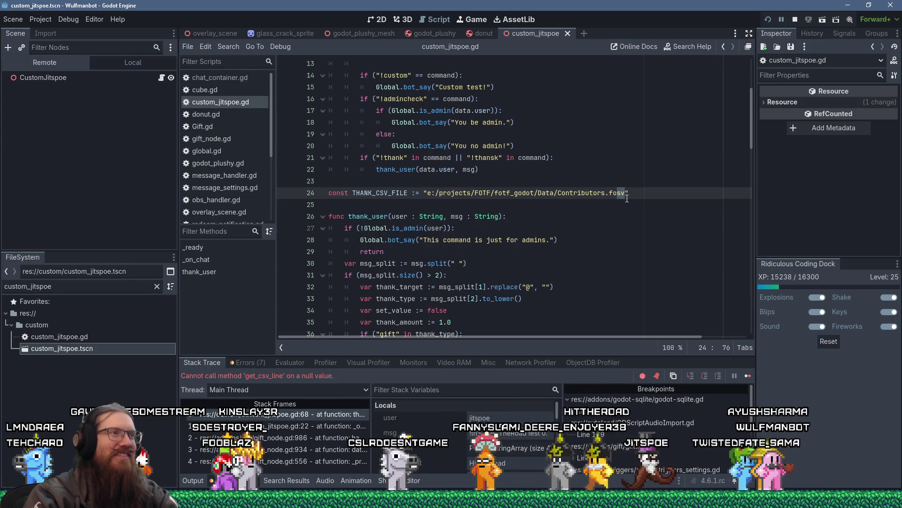
click(768, 20)
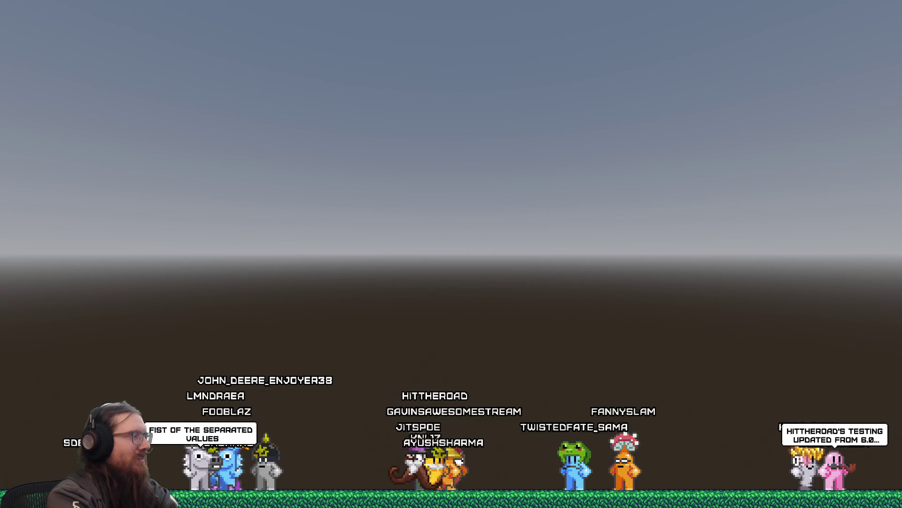
key(alt+Tab)
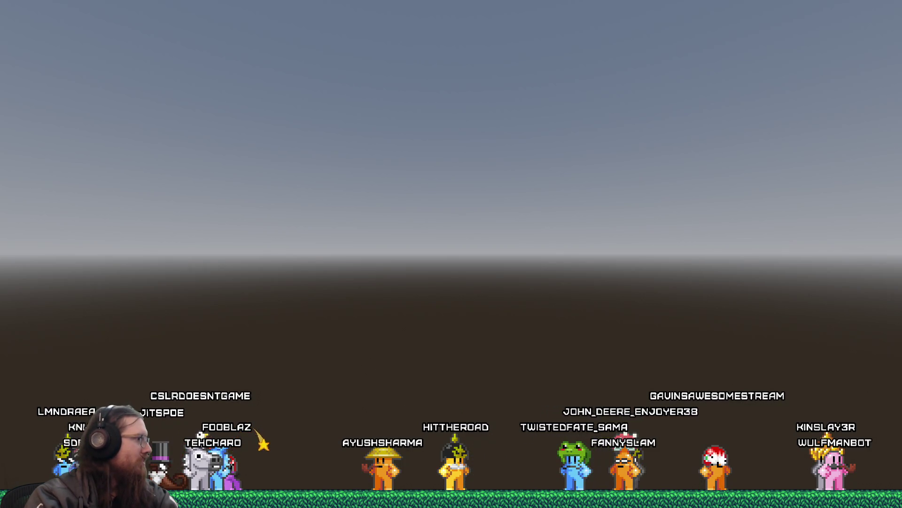
key(alt+Tab)
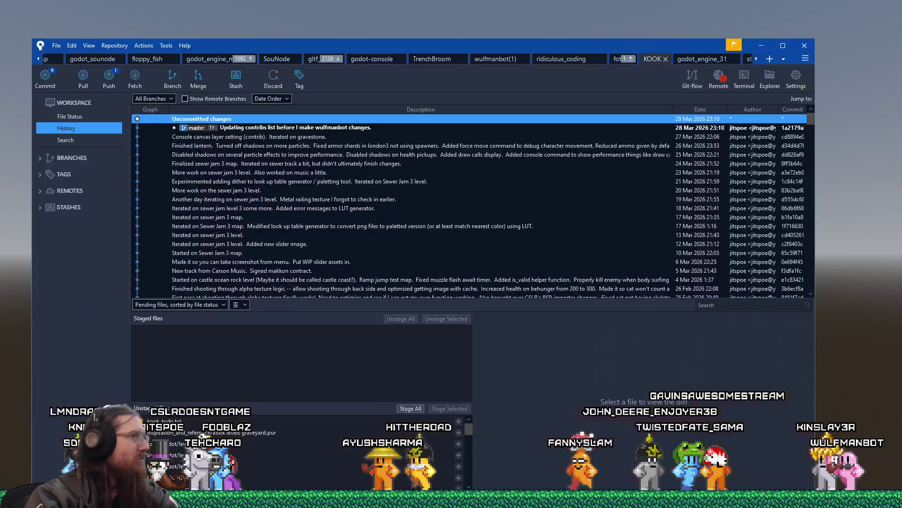
- Show File Status for the fotf repository and view the Contributors.fosv diff
drag(486, 47, 514, 42)
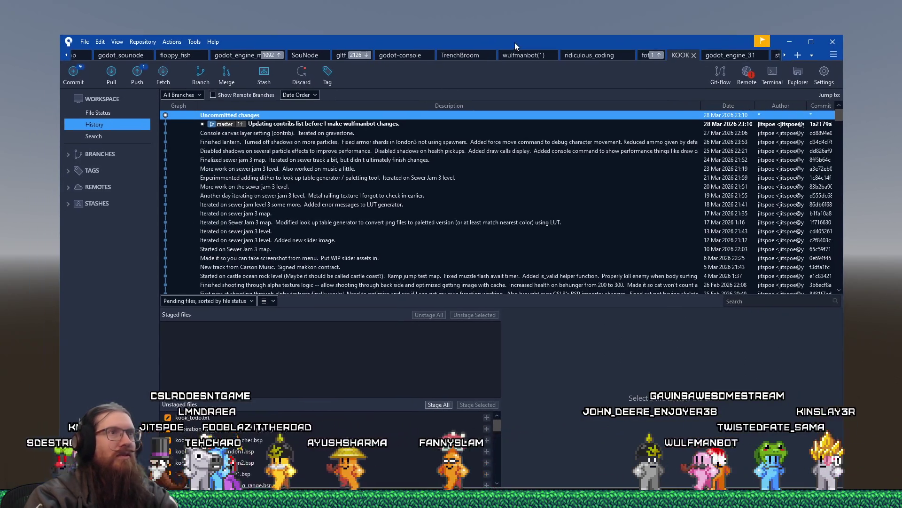
click(114, 116)
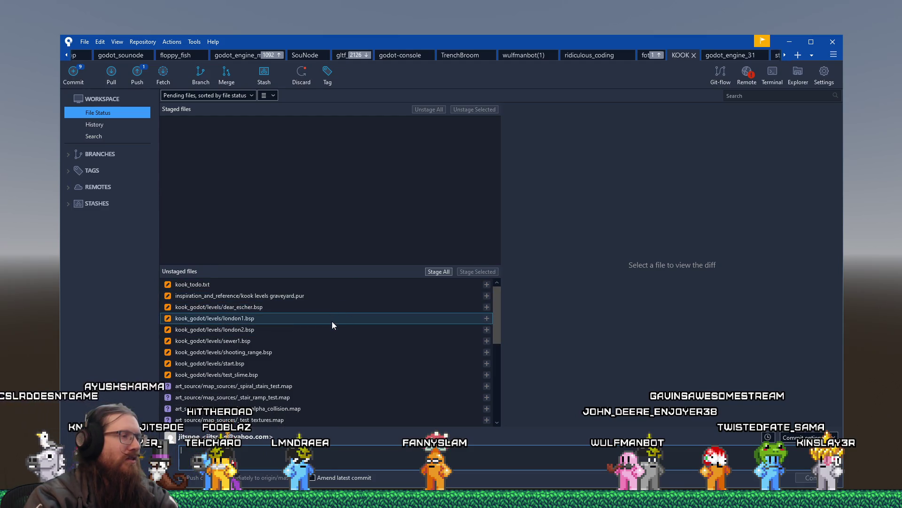
scroll(332, 329, down, 2)
scroll(331, 334, up, 2)
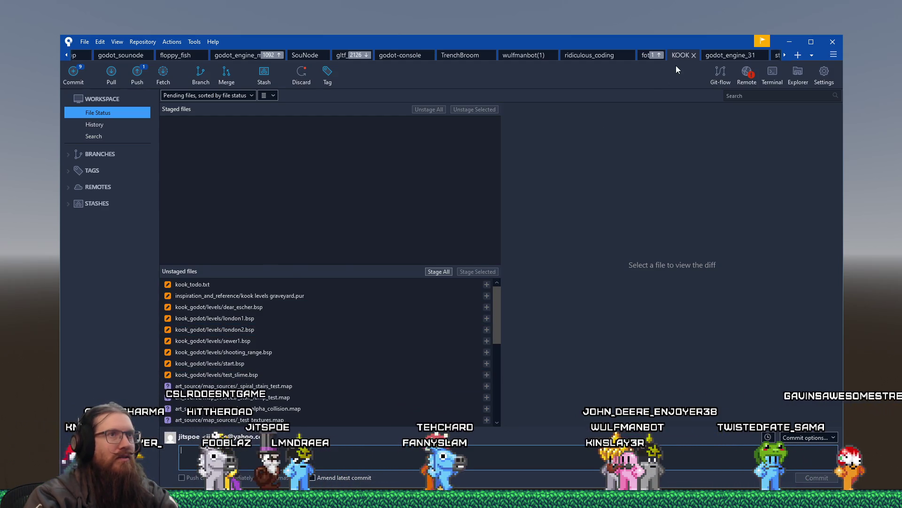
click(652, 56)
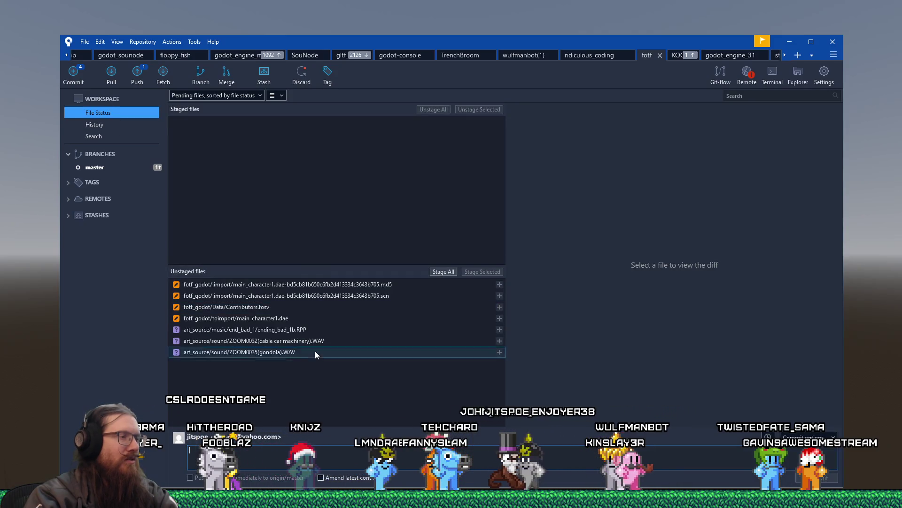
click(272, 310)
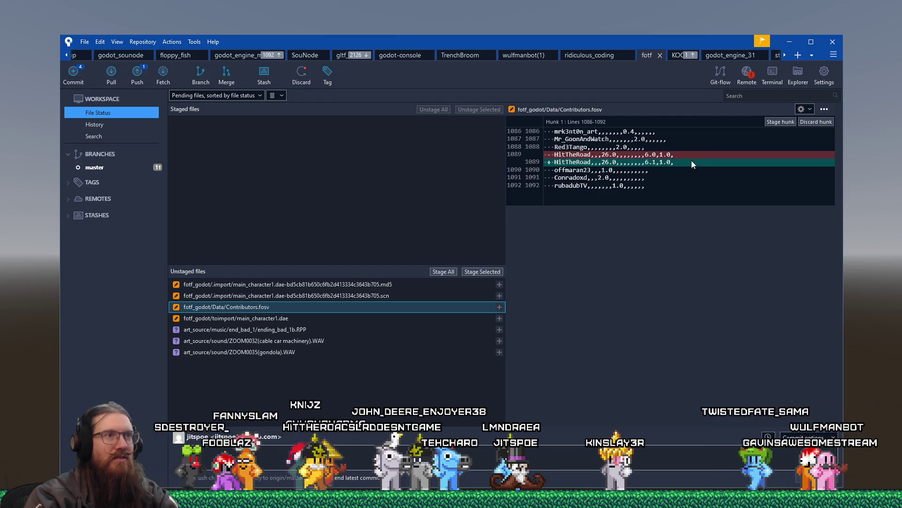
- Set the diff to Ignore whitespace, confirm one contributor line changed, and minimize Sourcetree
click(810, 109)
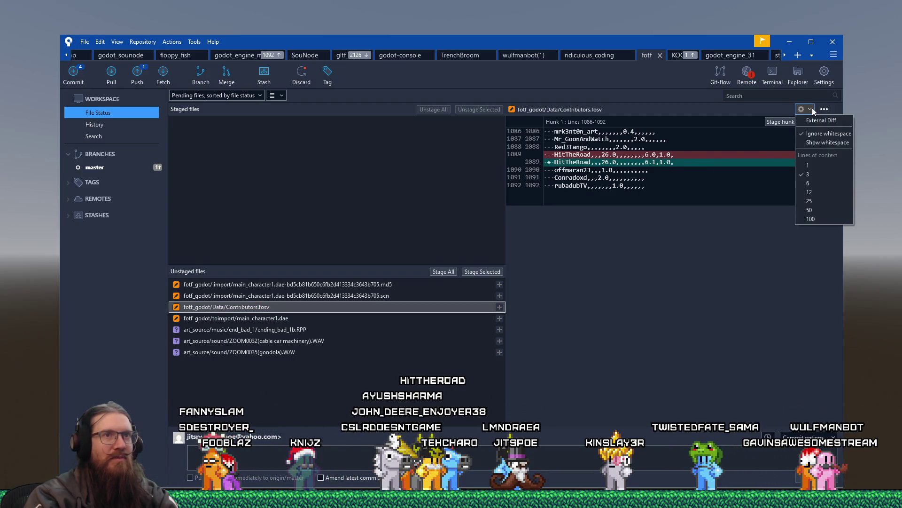
click(819, 140)
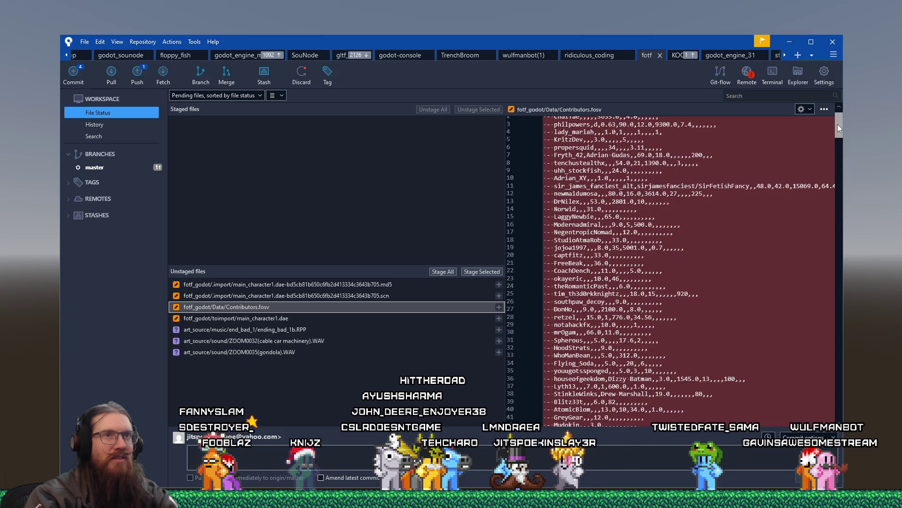
scroll(838, 124, down, 20)
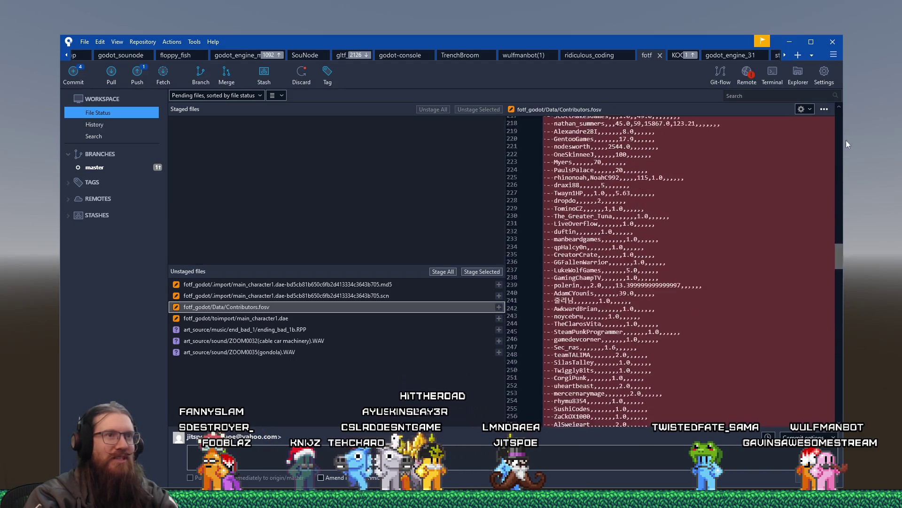
click(803, 109)
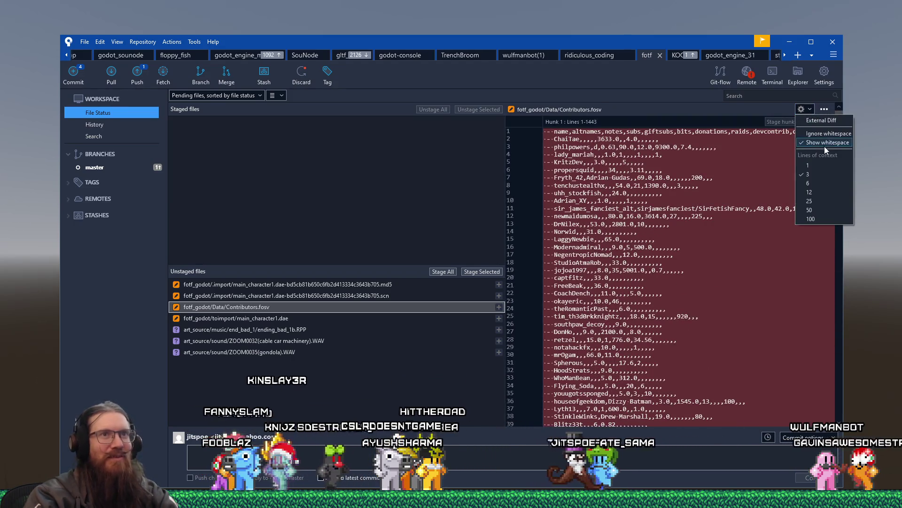
click(828, 134)
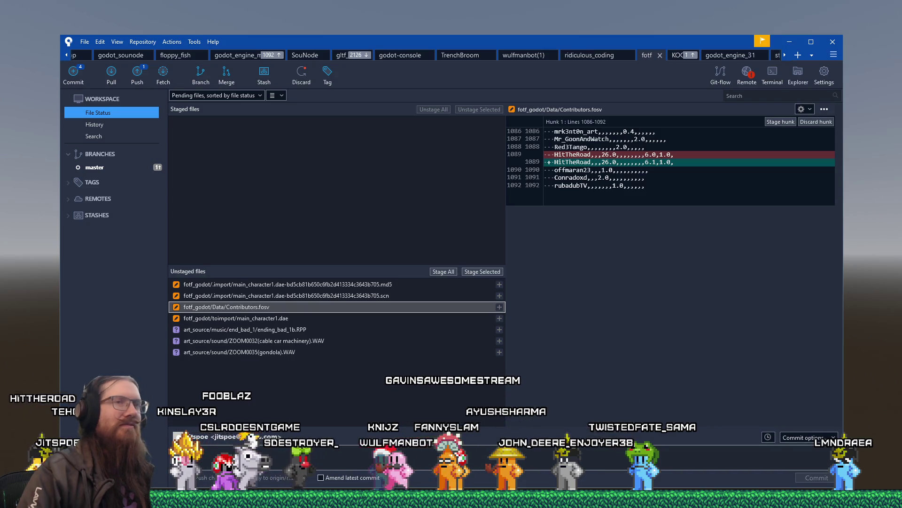
click(786, 41)
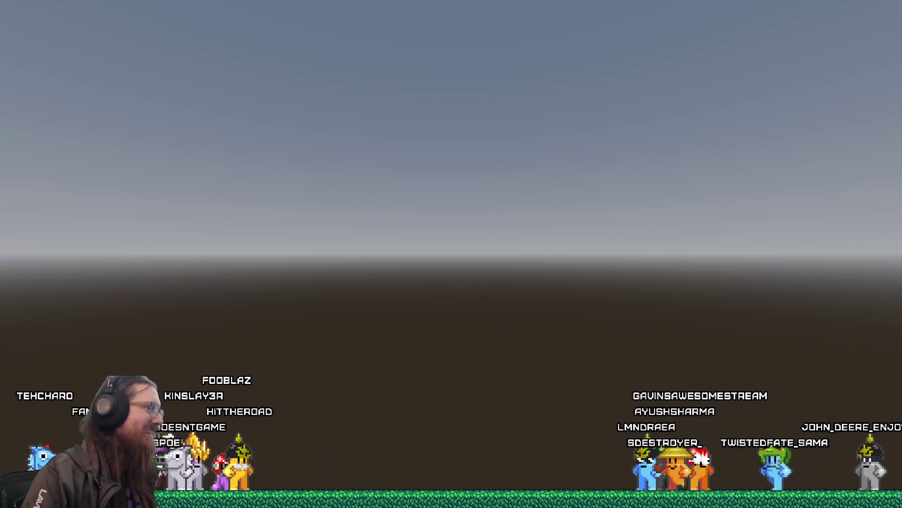
- Open Twitch in a new browser tab and go to the Software and Game Development category
key(alt+Tab)
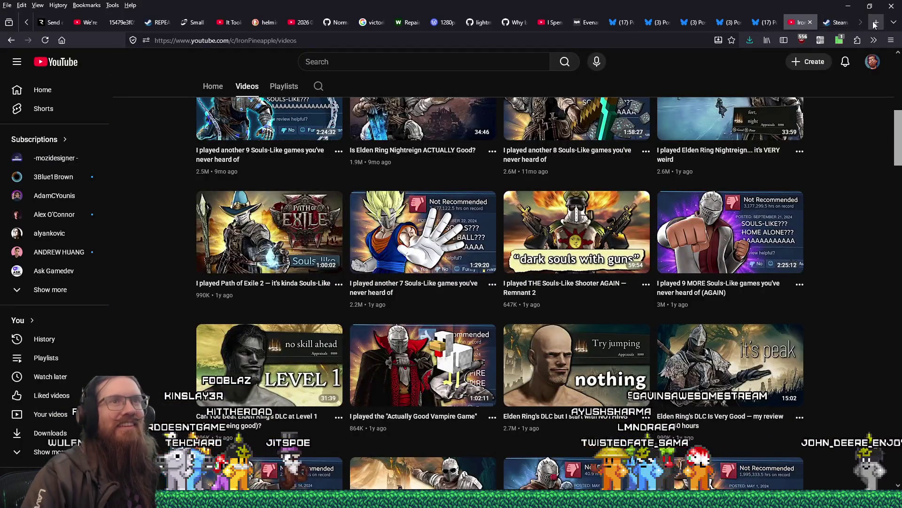
click(875, 23)
text(twitch.tv/)
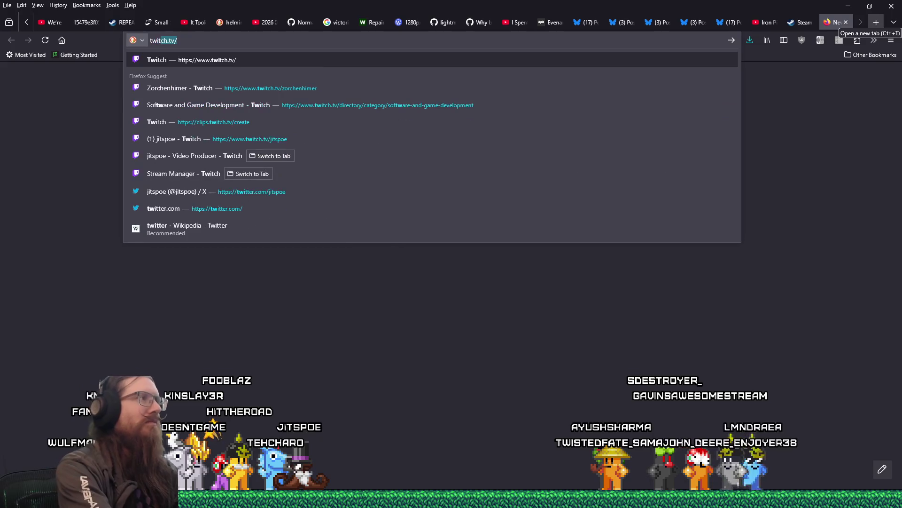
key(Return)
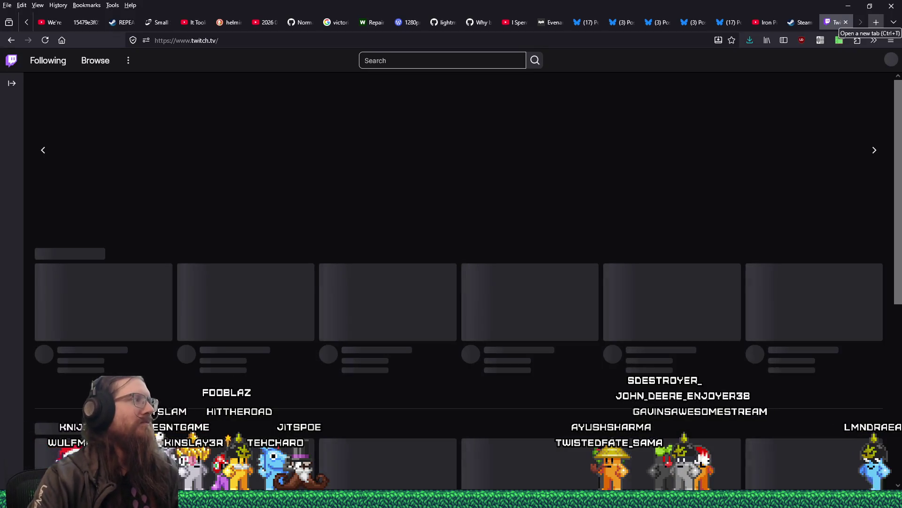
scroll(607, 208, down, 5)
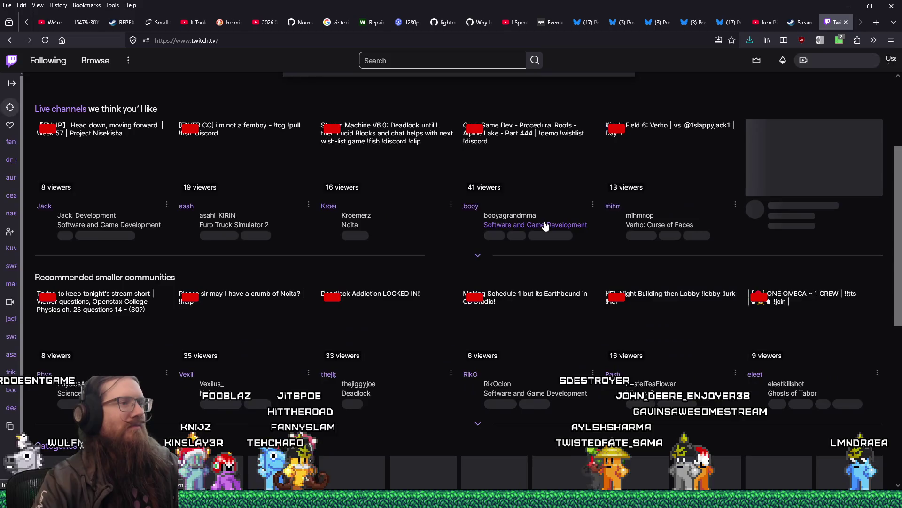
scroll(545, 226, down, 3)
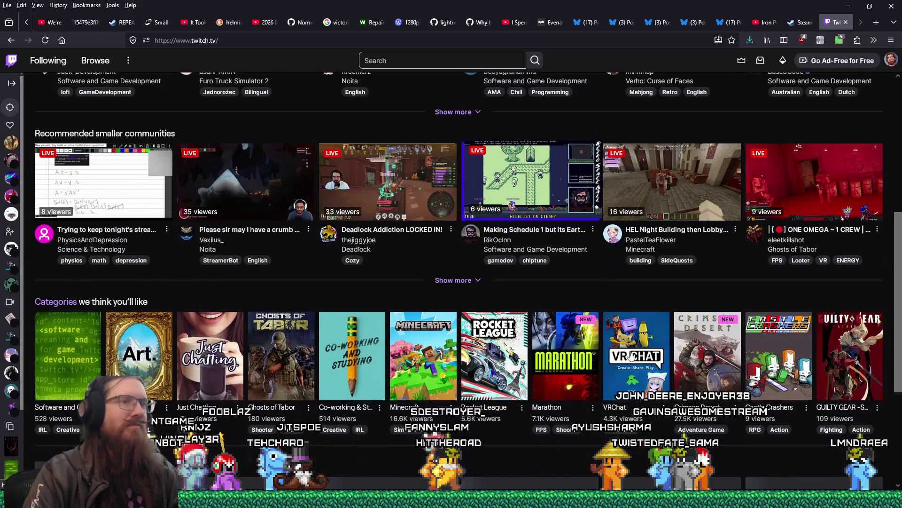
click(82, 332)
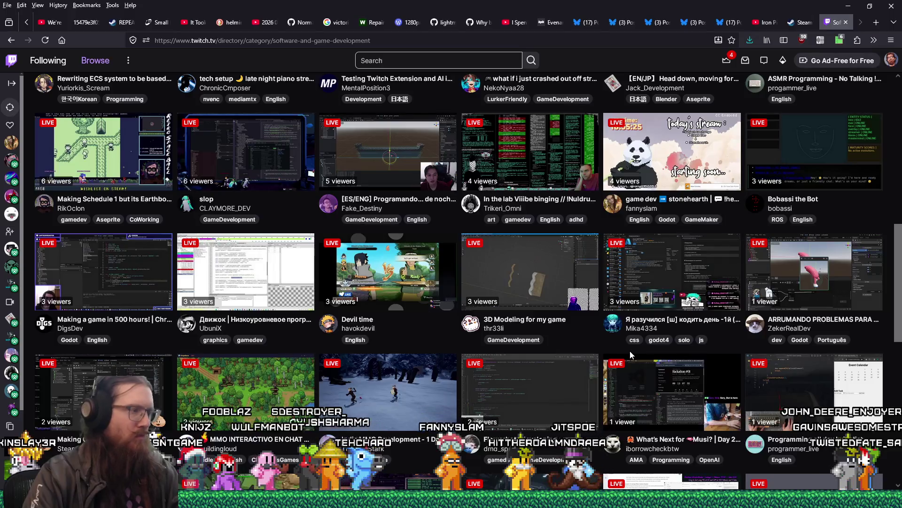
- Open two streams from the category in background tabs and switch to the first one
scroll(630, 355, up, 4)
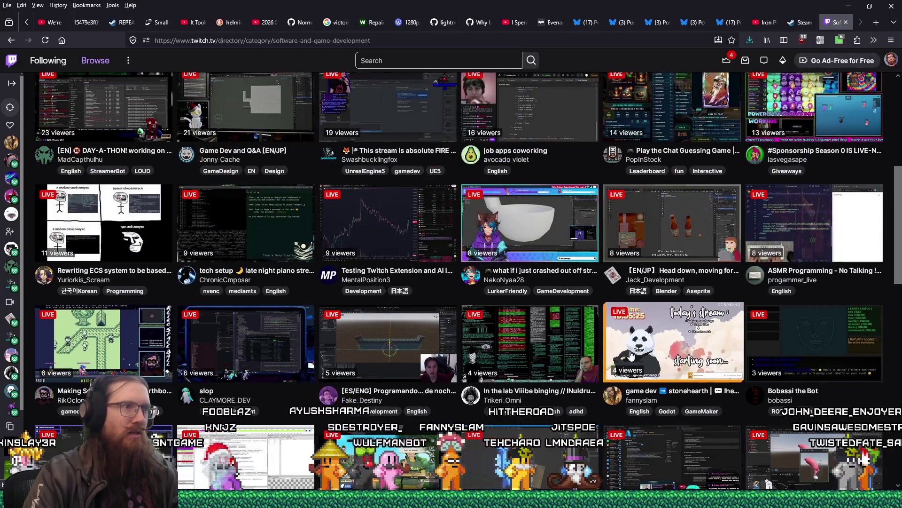
scroll(631, 355, up, 1)
scroll(630, 355, up, 1)
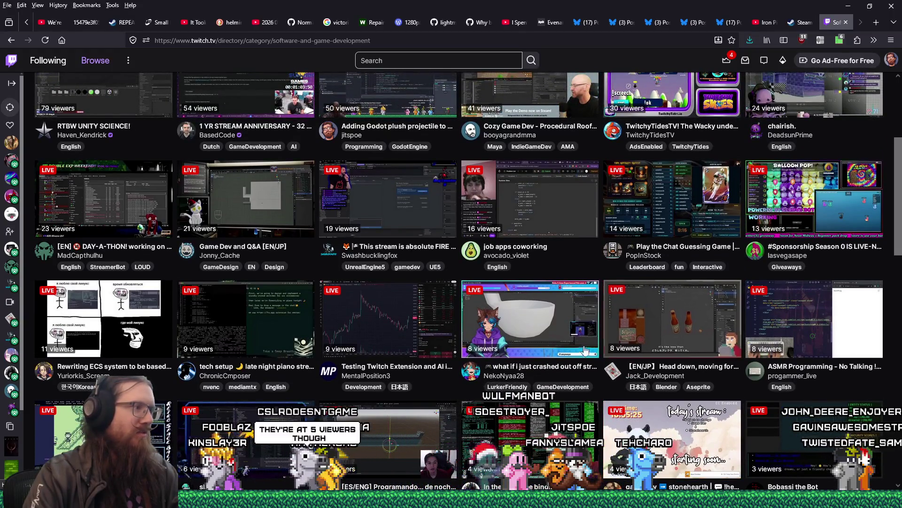
middle_click(127, 329)
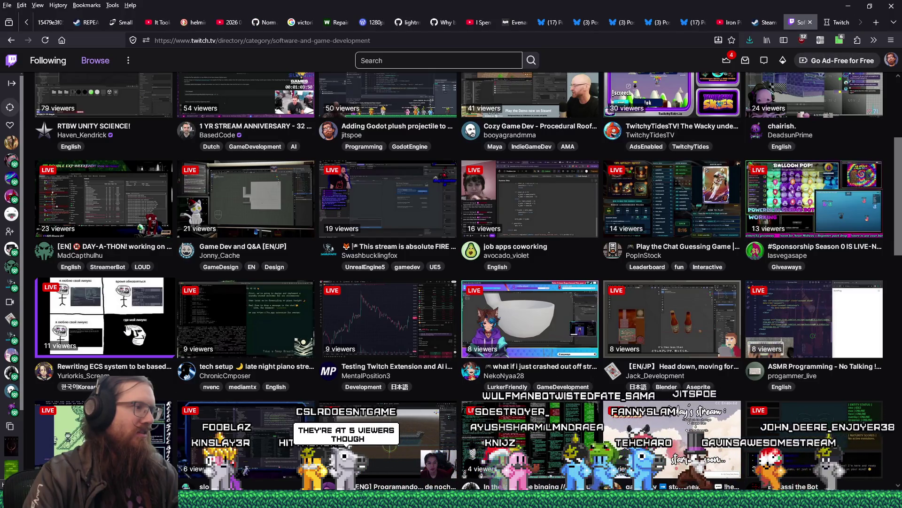
middle_click(234, 312)
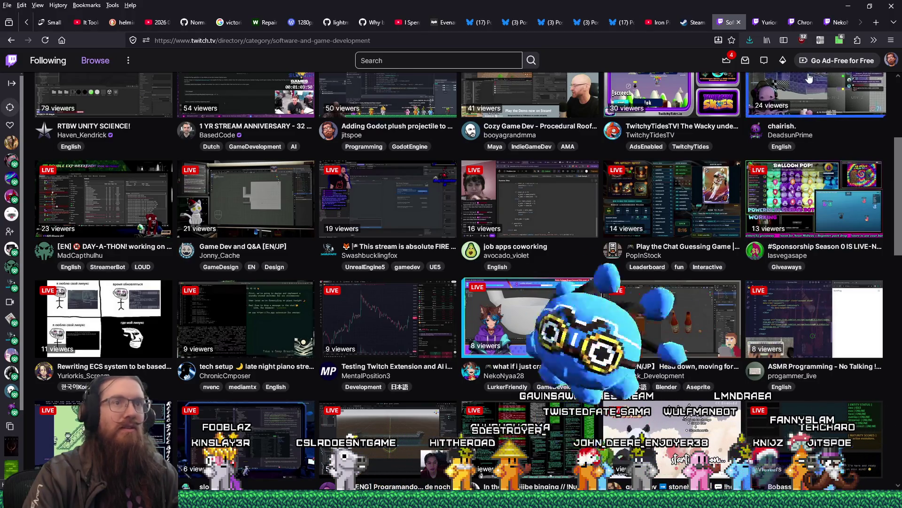
key(ctrl+Tab)
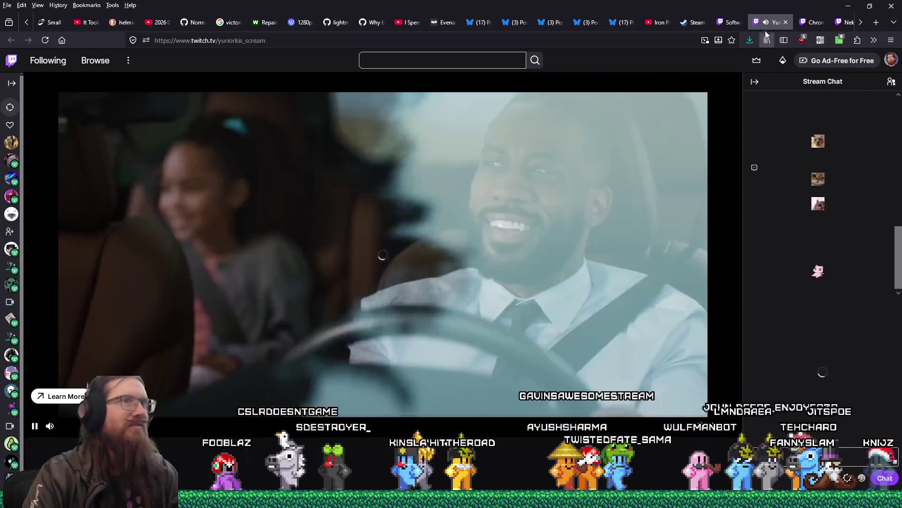
- Flip through the three candidate stream tabs and settle on the cat-eared VTuber's stream
click(811, 24)
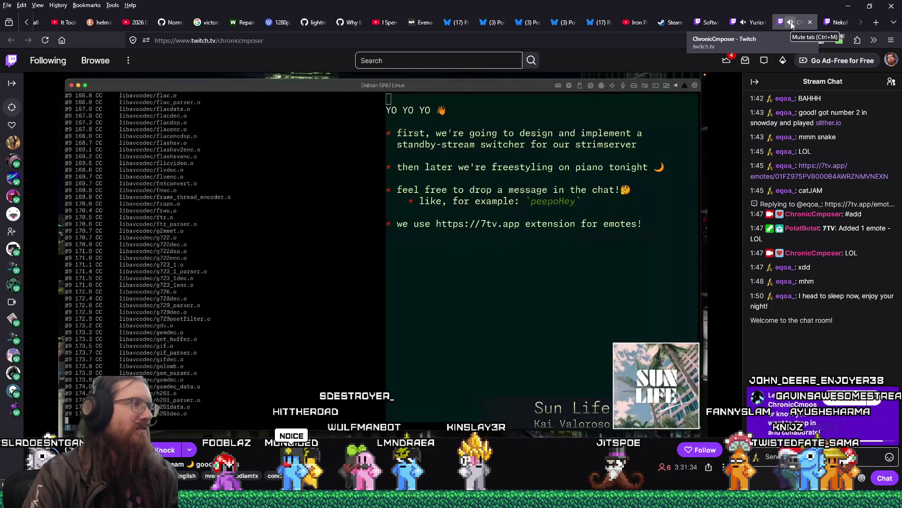
click(840, 20)
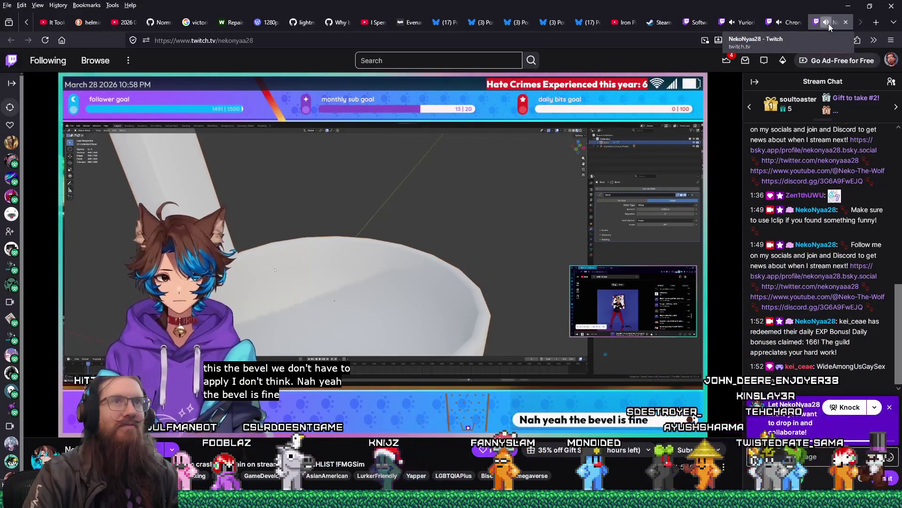
click(745, 22)
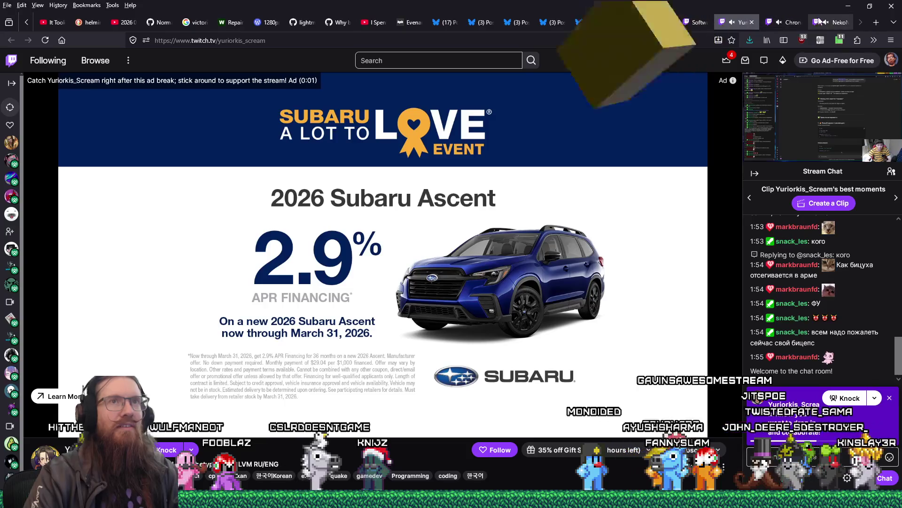
key(ctrl+Tab)
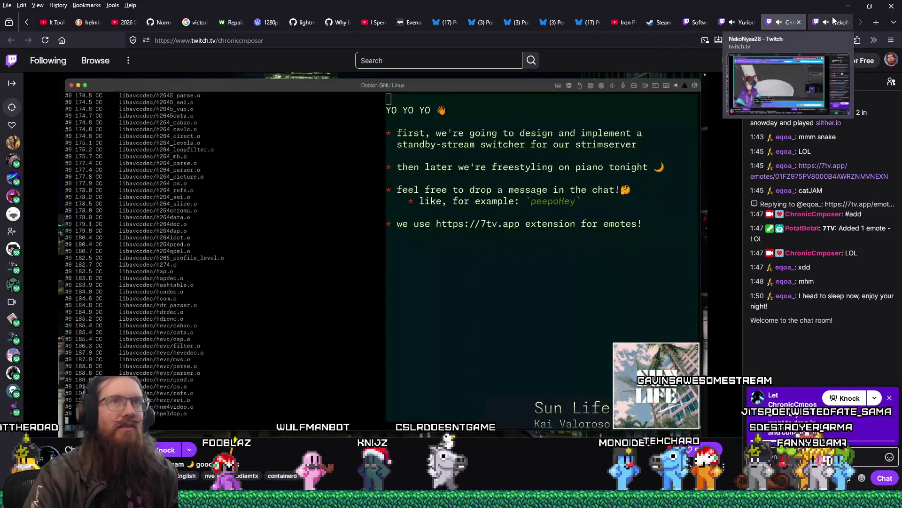
click(832, 19)
- Copy the VTuber's channel name from the page address
double_click(235, 41)
right_click(245, 42)
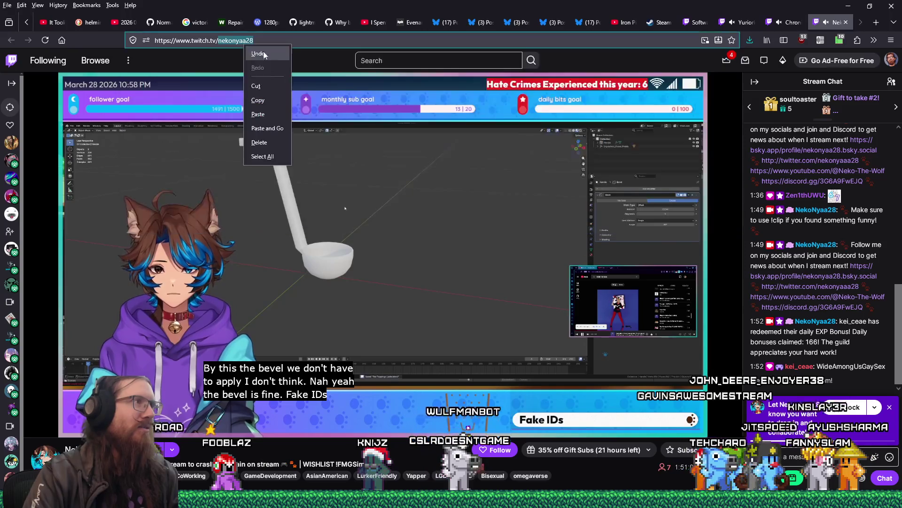
click(275, 105)
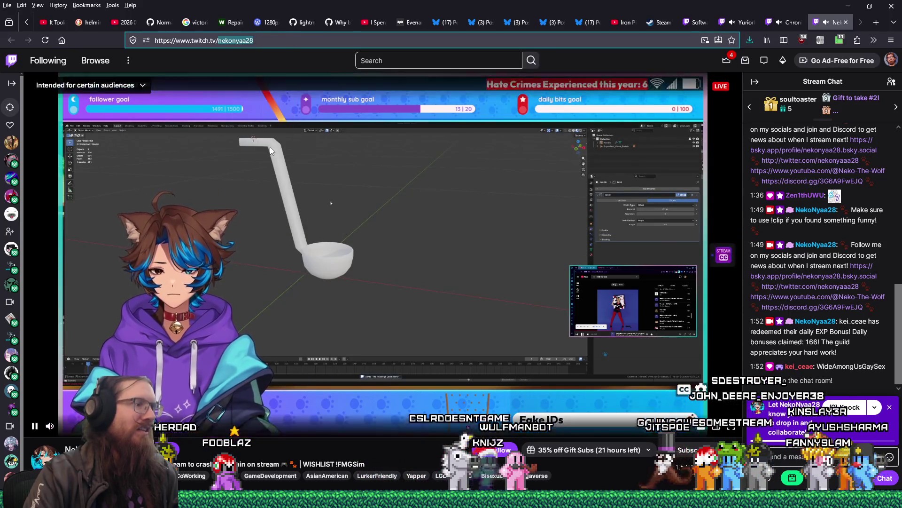
key(super+1)
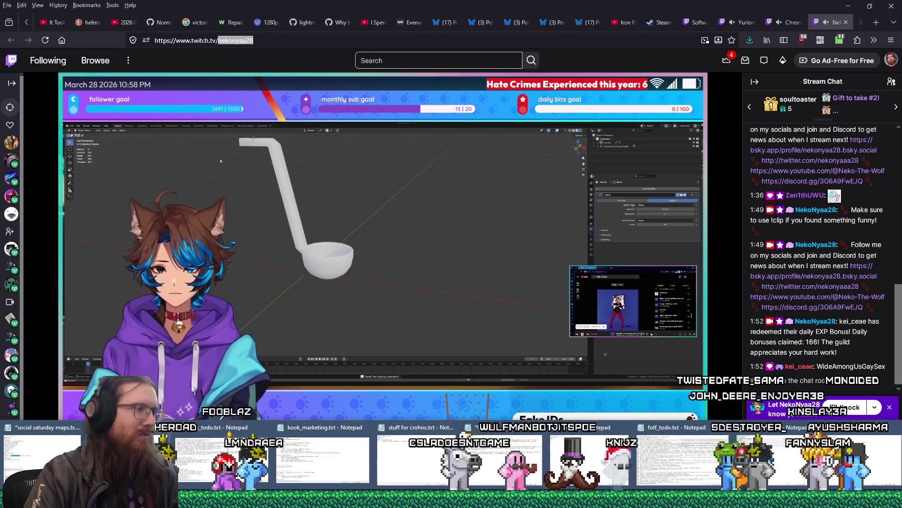
- Search recent_raids.txt in Notepad for the copied raid channel name
key(super+1)
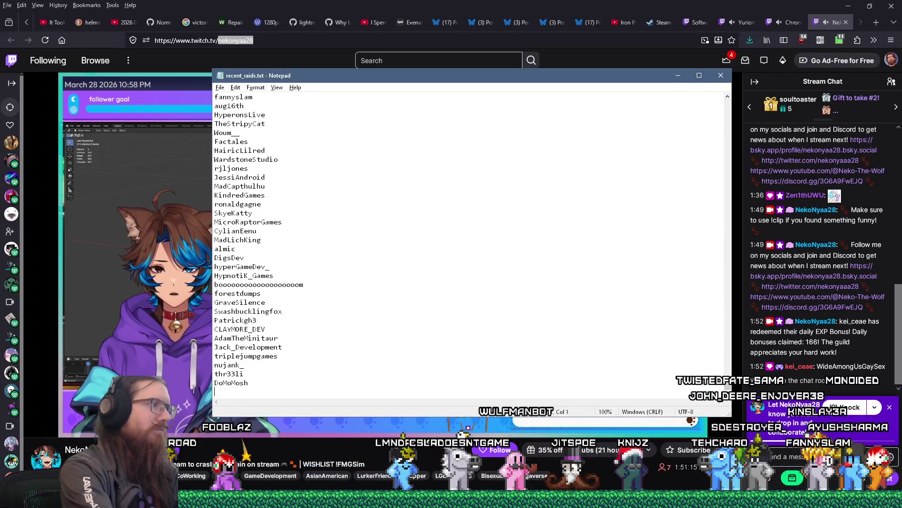
key(ctrl+f)
key(ctrl+v)
key(Return)
key(Escape)
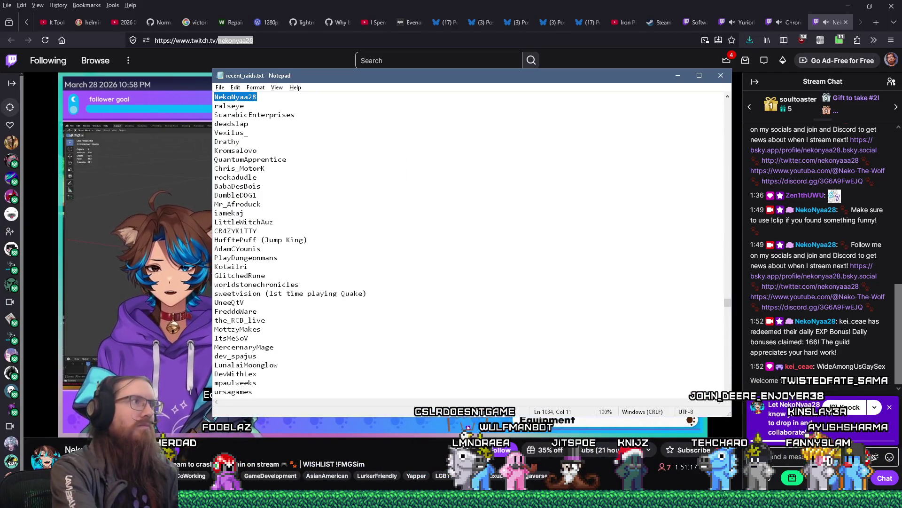
- Append the channel name as the last line of recent_raids.txt, save, and return to the Twitch stream
key(ctrl+End)
key(ctrl+v)
key(Return)
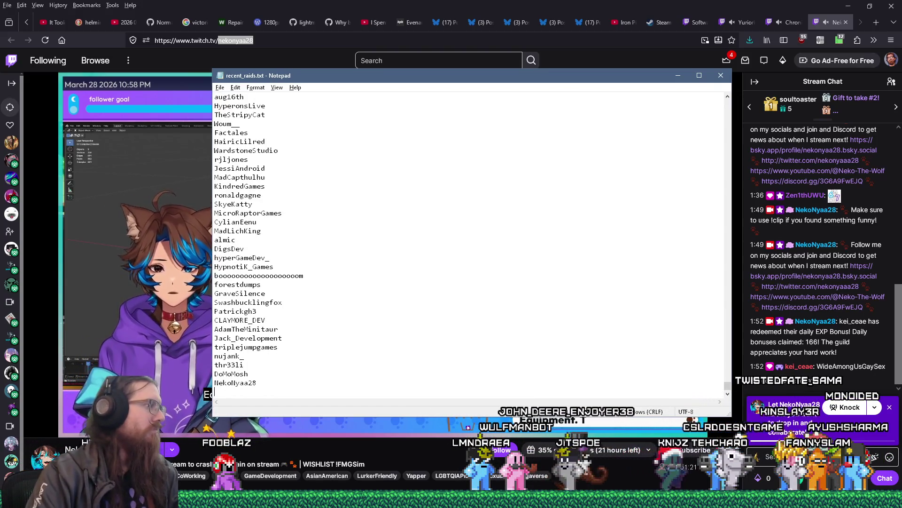
key(alt+Tab)
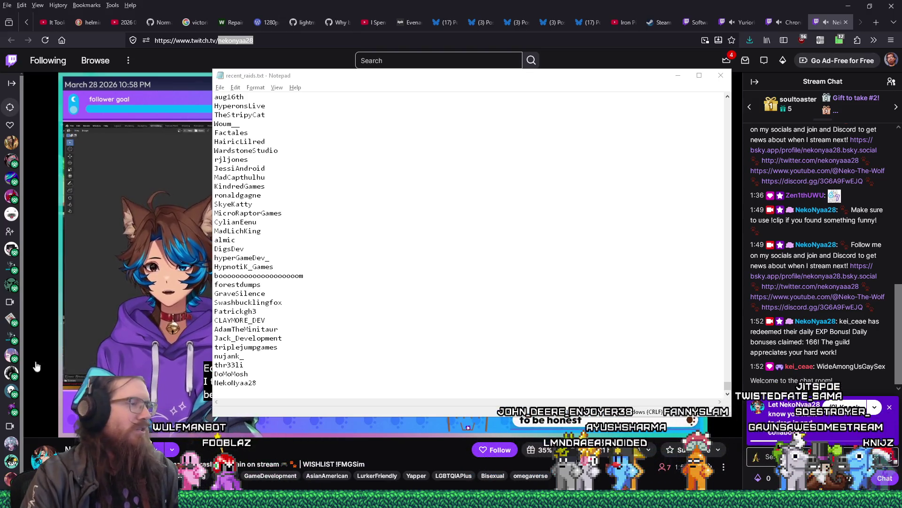
click(754, 5)
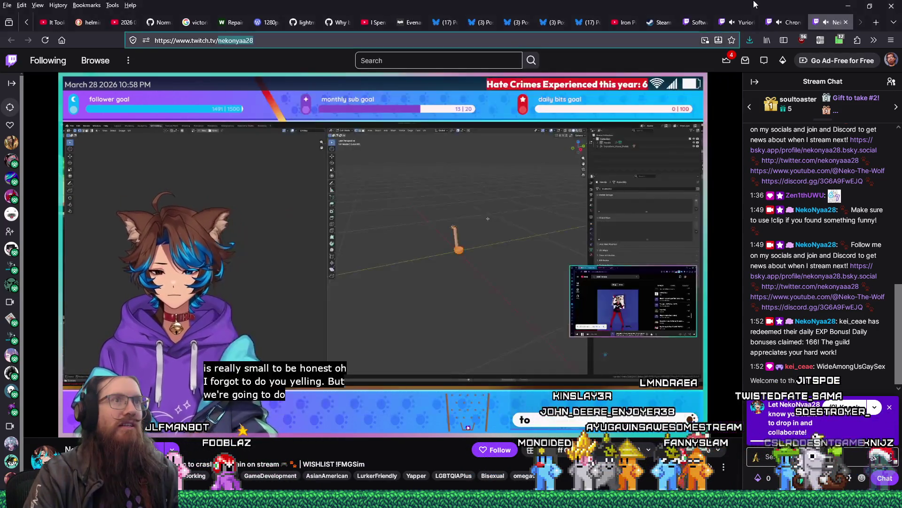